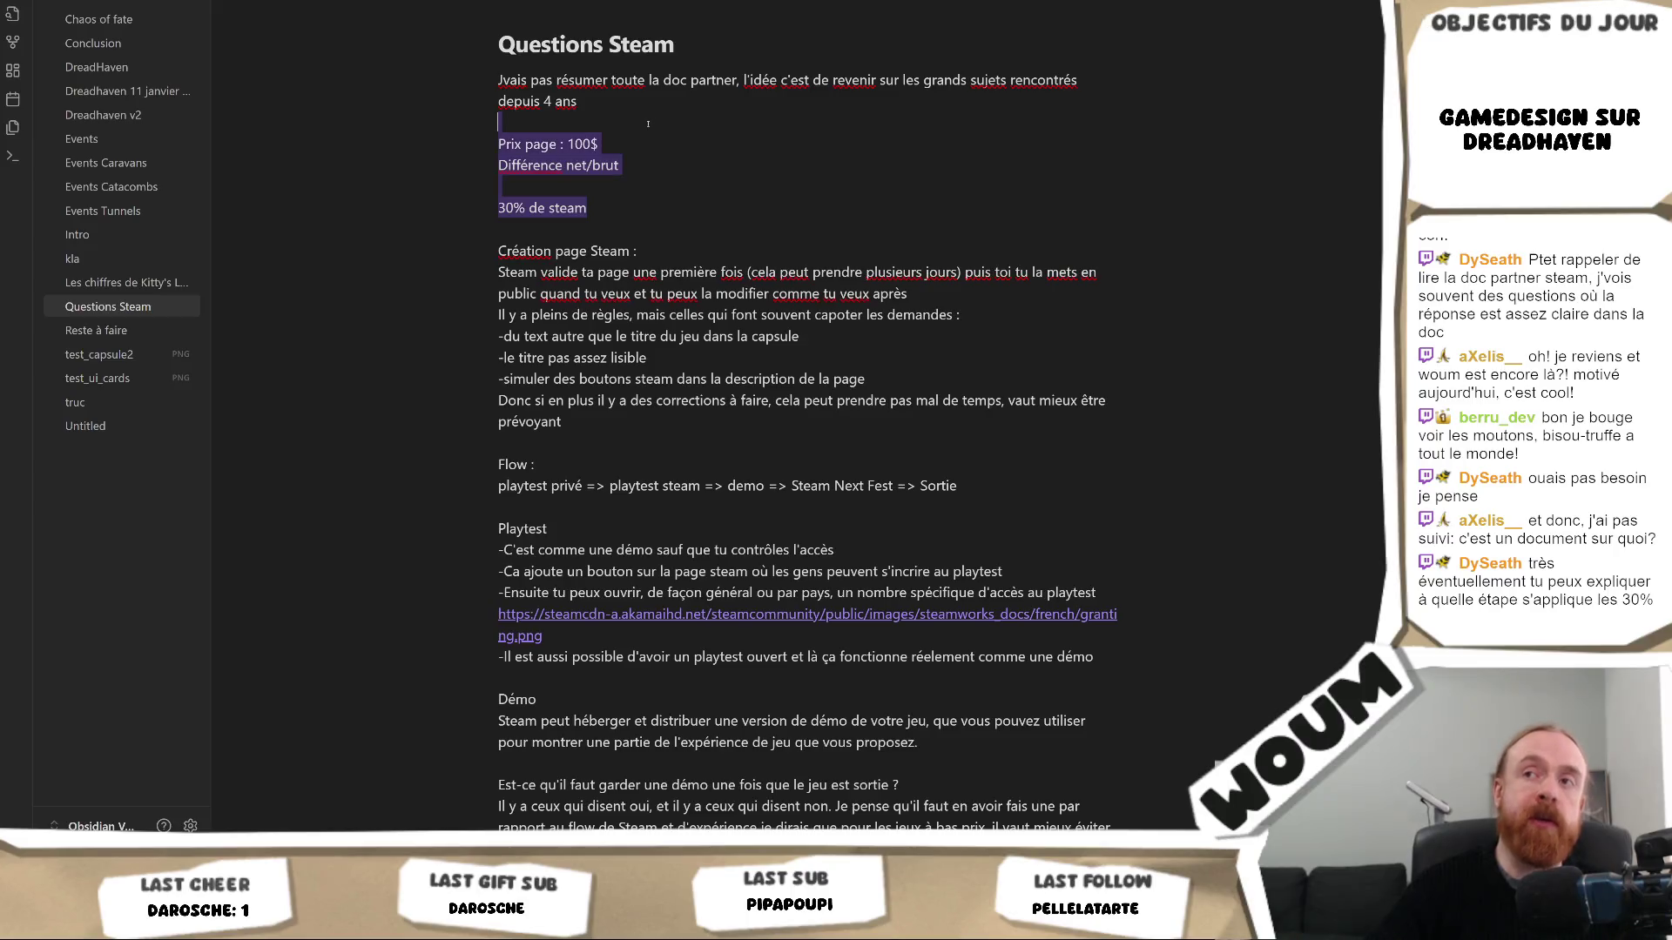
# Add a 'Conseil : Bundl Supporter pack' tip explaining fans want to give small developers more money
pyautogui.click(658, 140)
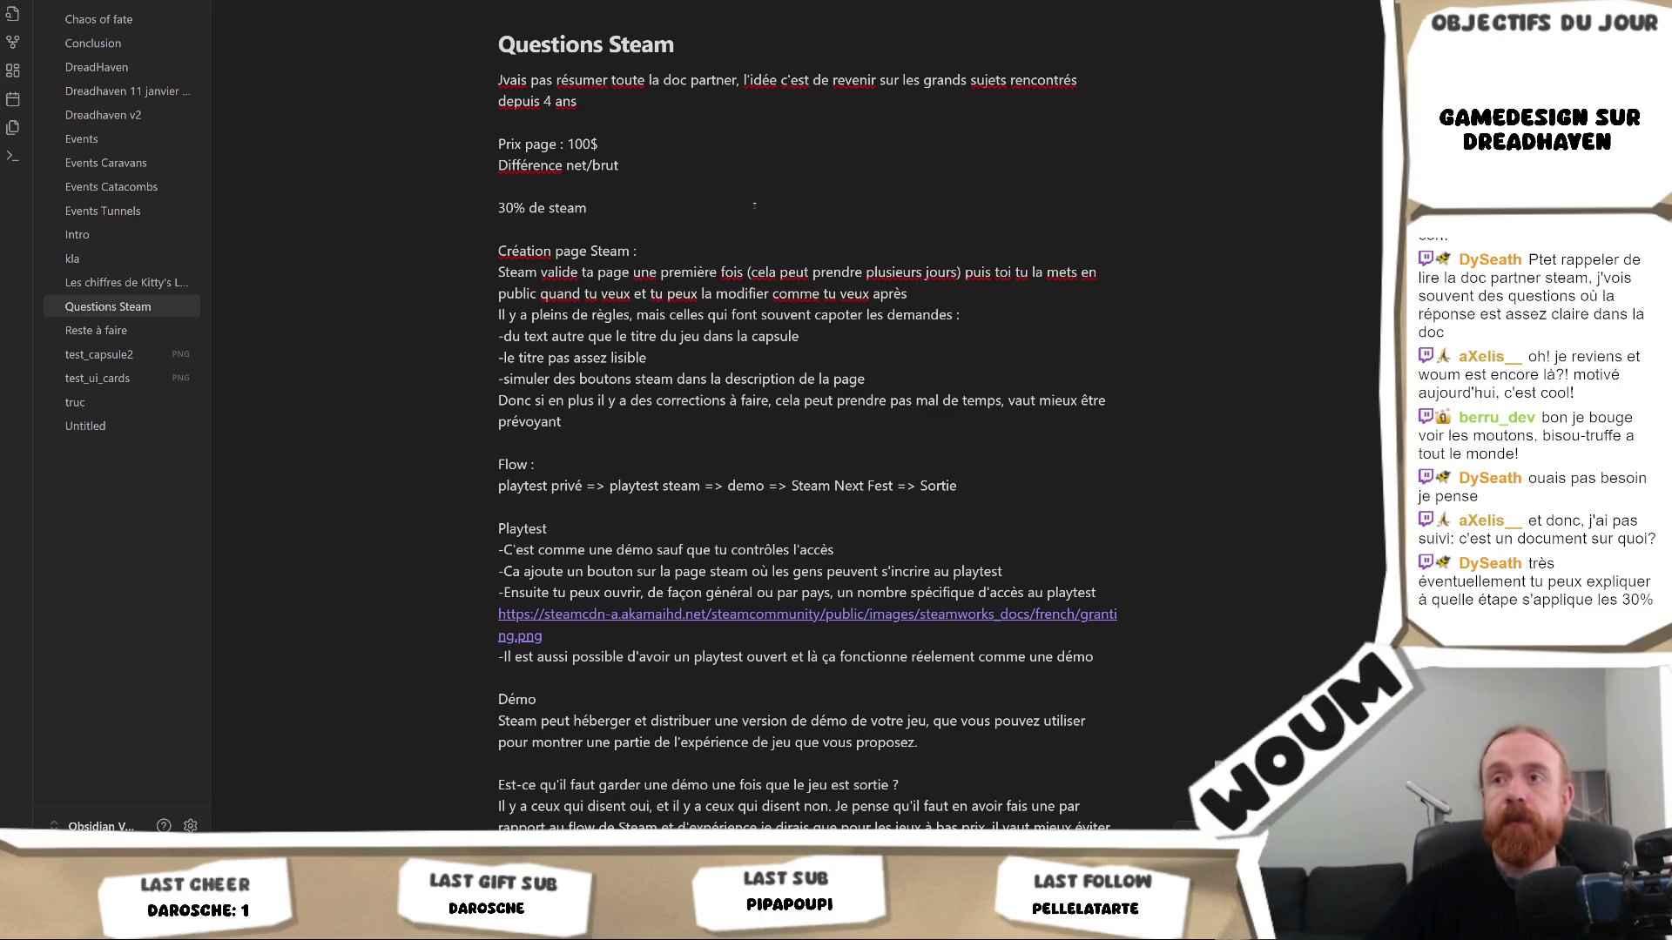
pyautogui.scroll(-2, 807, 419)
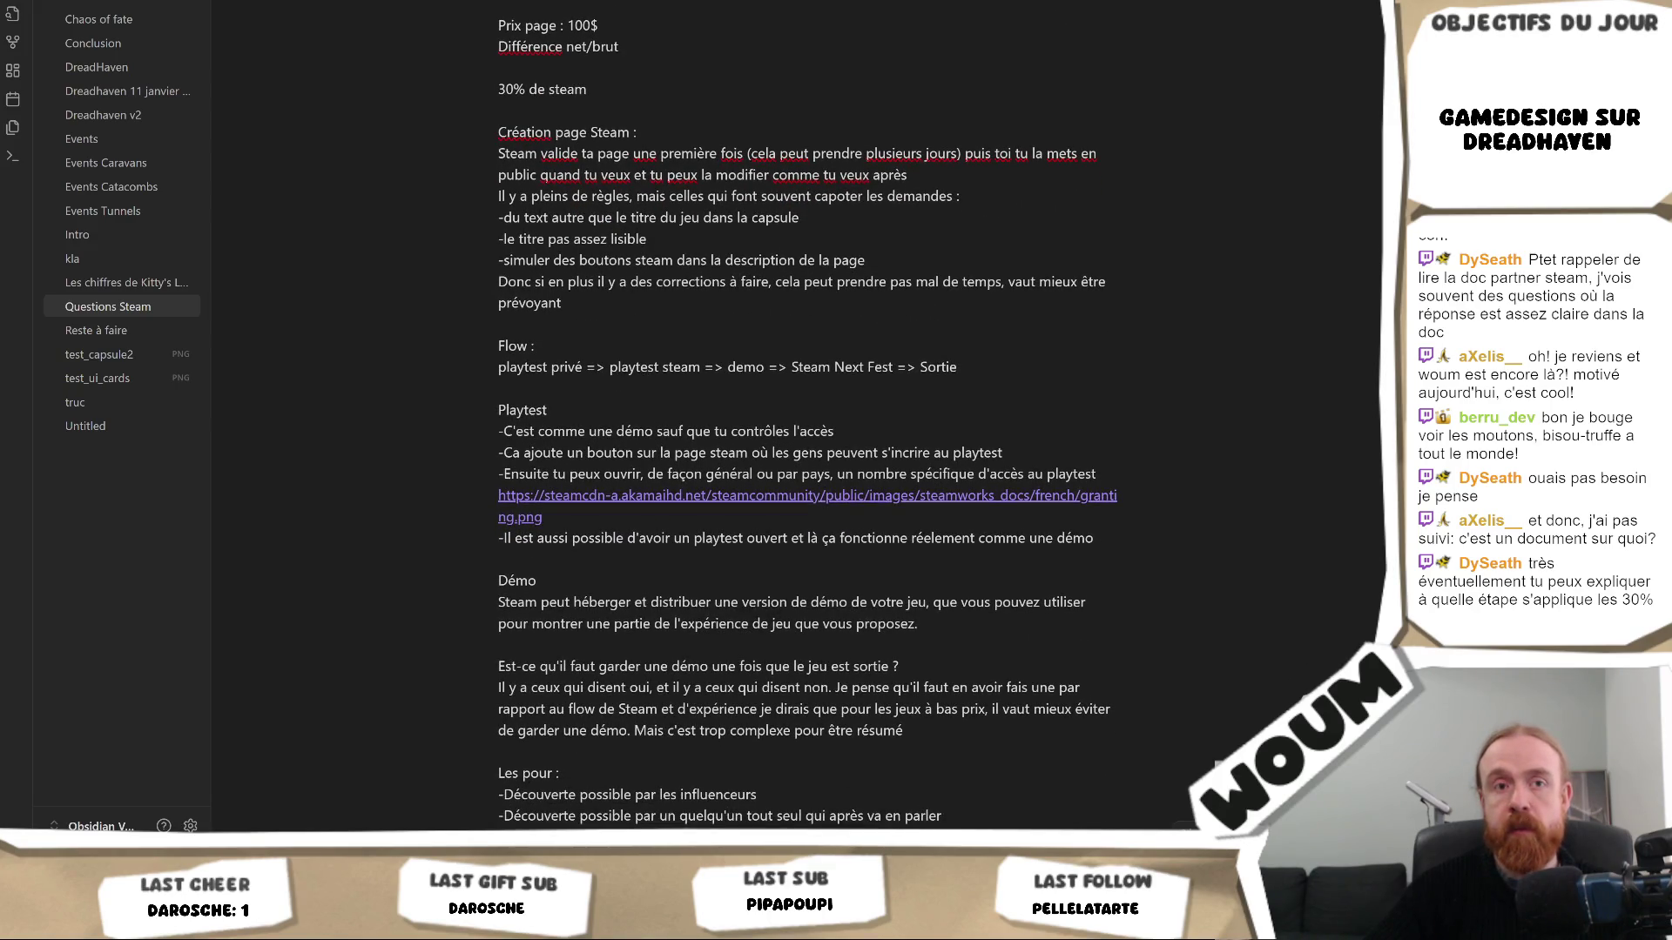
pyautogui.scroll(-3, 1077, 733)
pyautogui.scroll(4, 1078, 733)
pyautogui.scroll(-10, 1077, 733)
pyautogui.scroll(-2, 1078, 732)
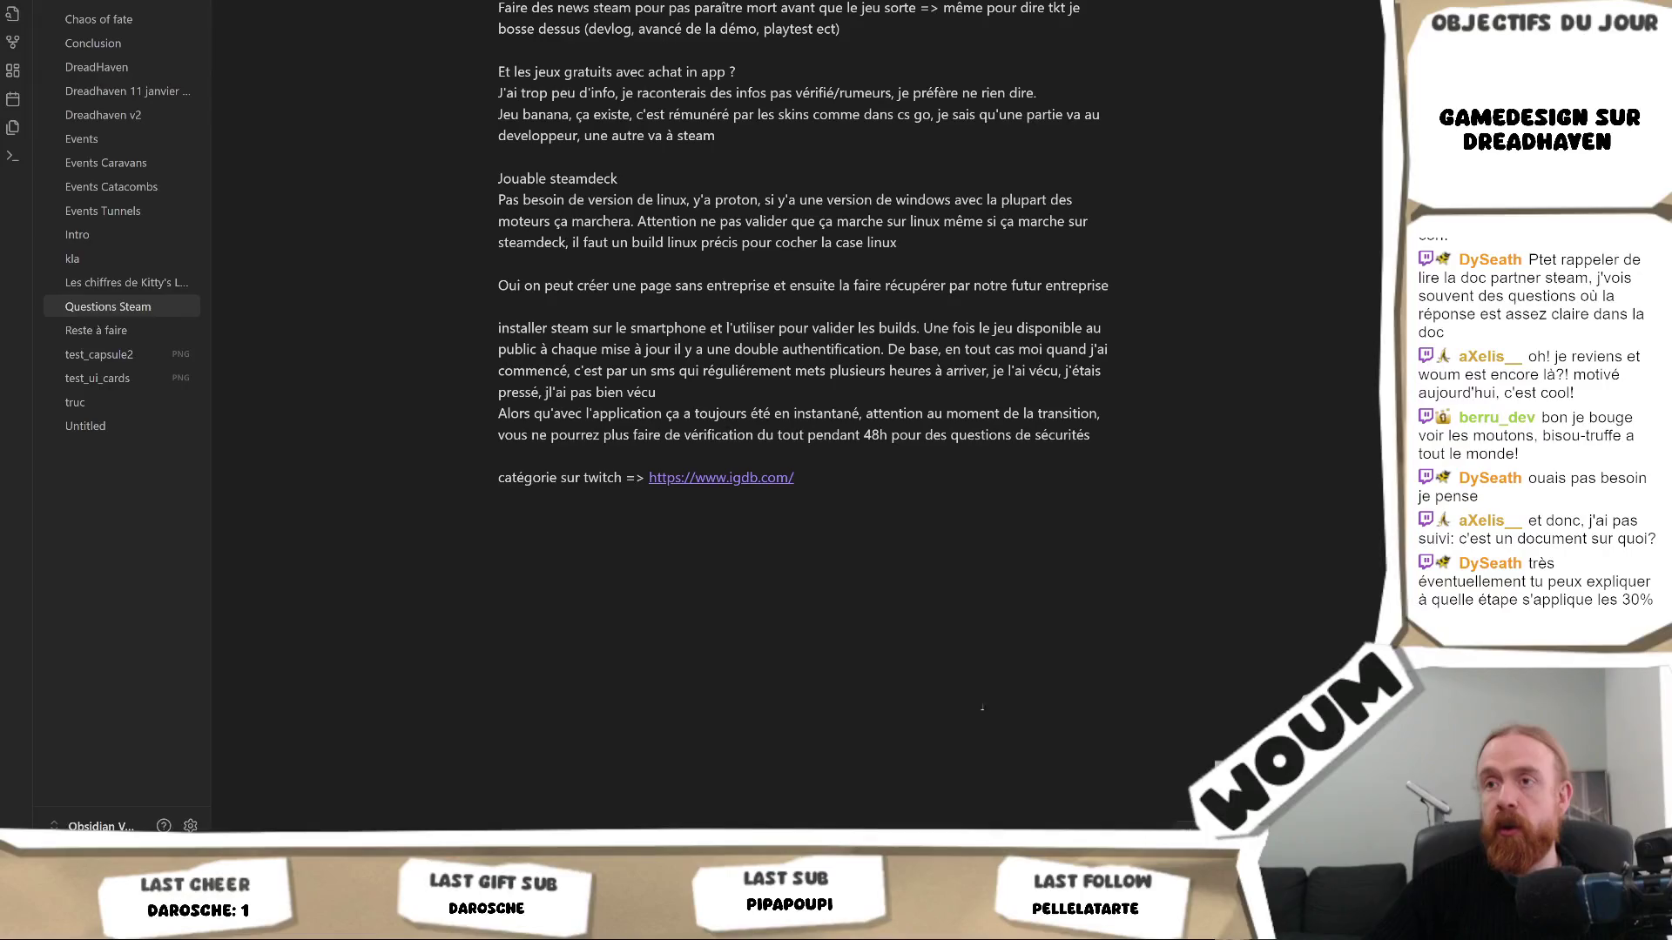
pyautogui.click(863, 666)
pyautogui.press('Return')
pyautogui.press('Return')
pyautogui.write('Supporter pack')
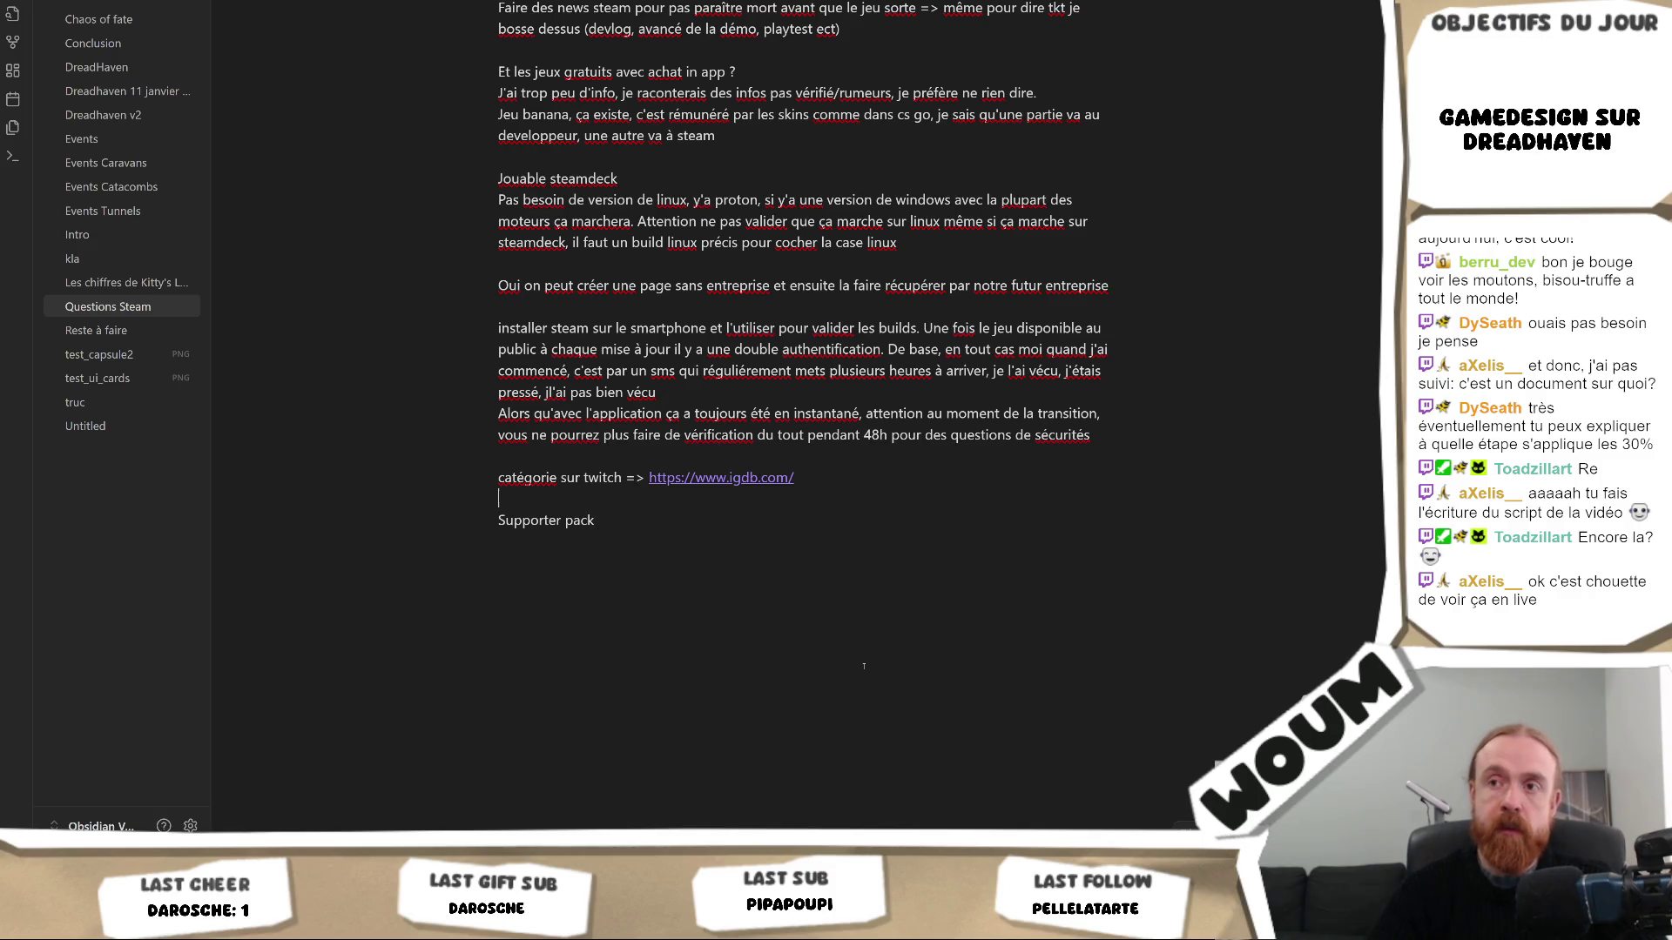
pyautogui.press('Down')
pyautogui.write('Conseil : Bundl')
pyautogui.press('End')
pyautogui.write('=> en tant que petit dev, il y a des gens qui kiffent tellement votre jeu ')
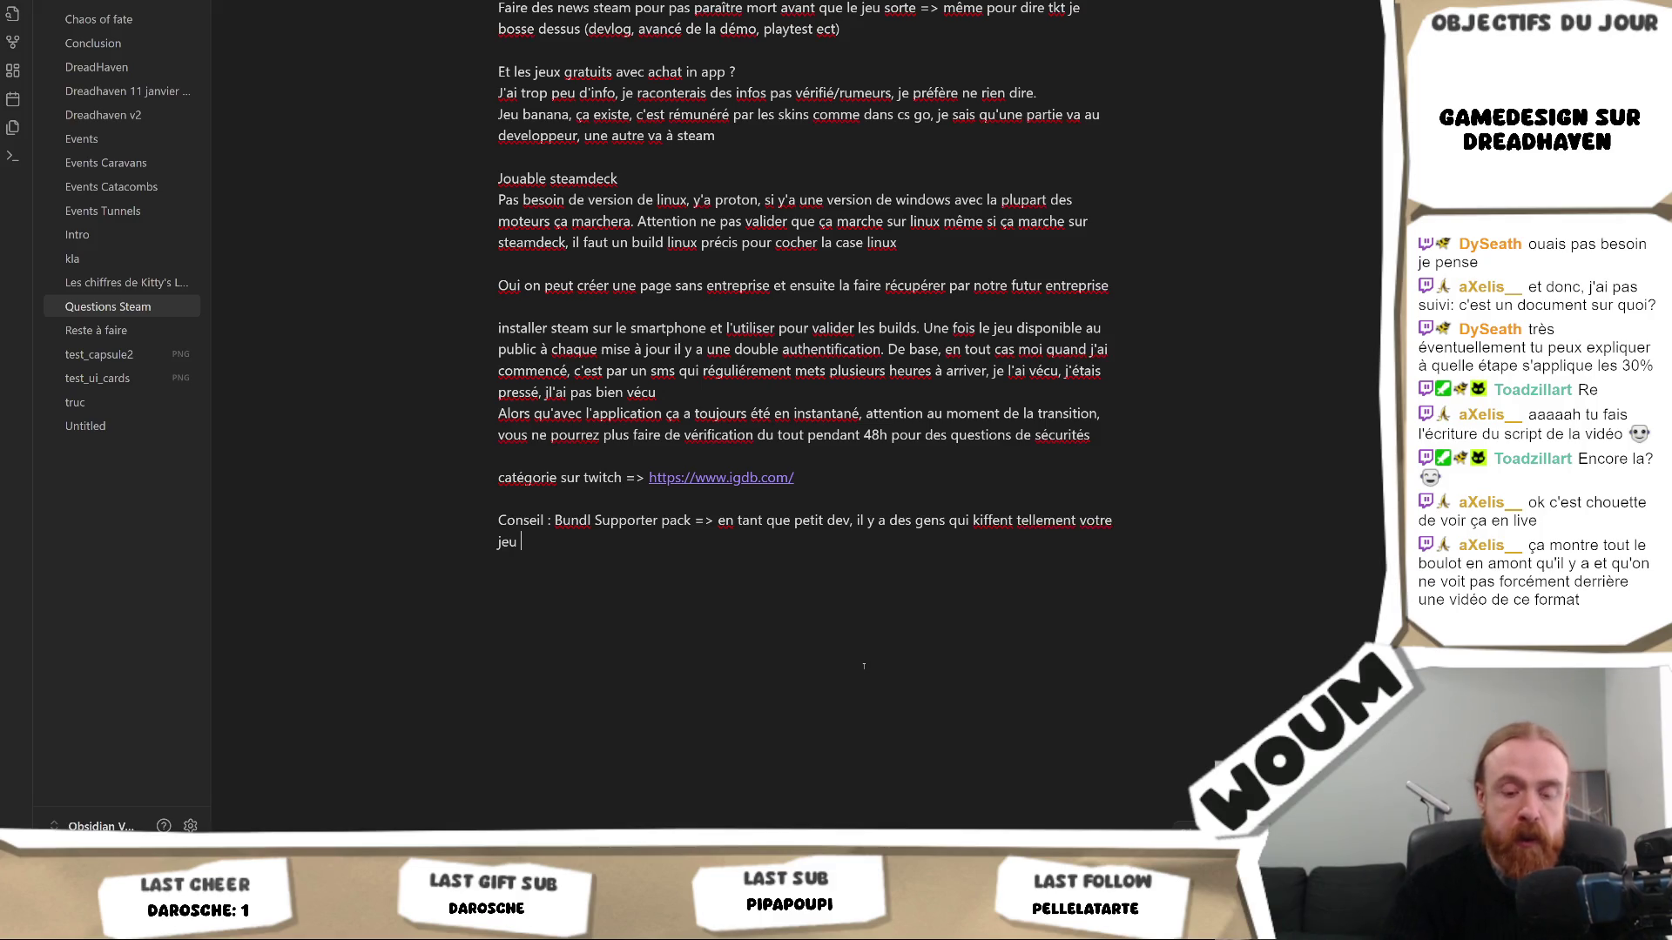
pyautogui.write("qu'ils ont en")
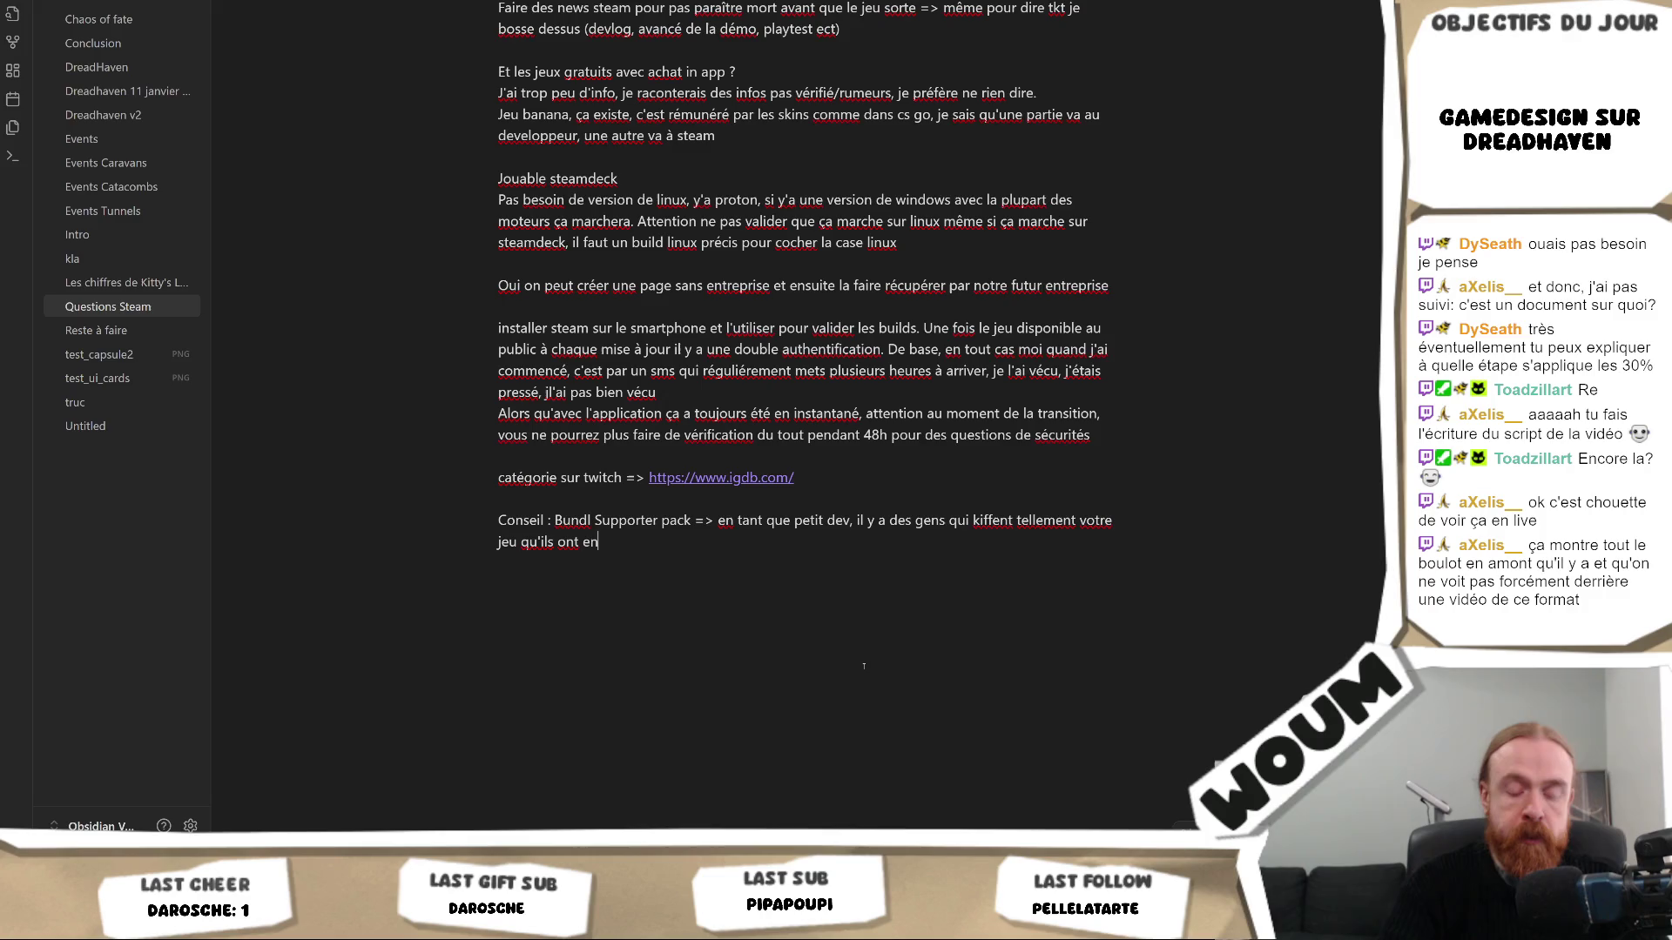
pyautogui.write("vie de vous donner encore + d'argent")
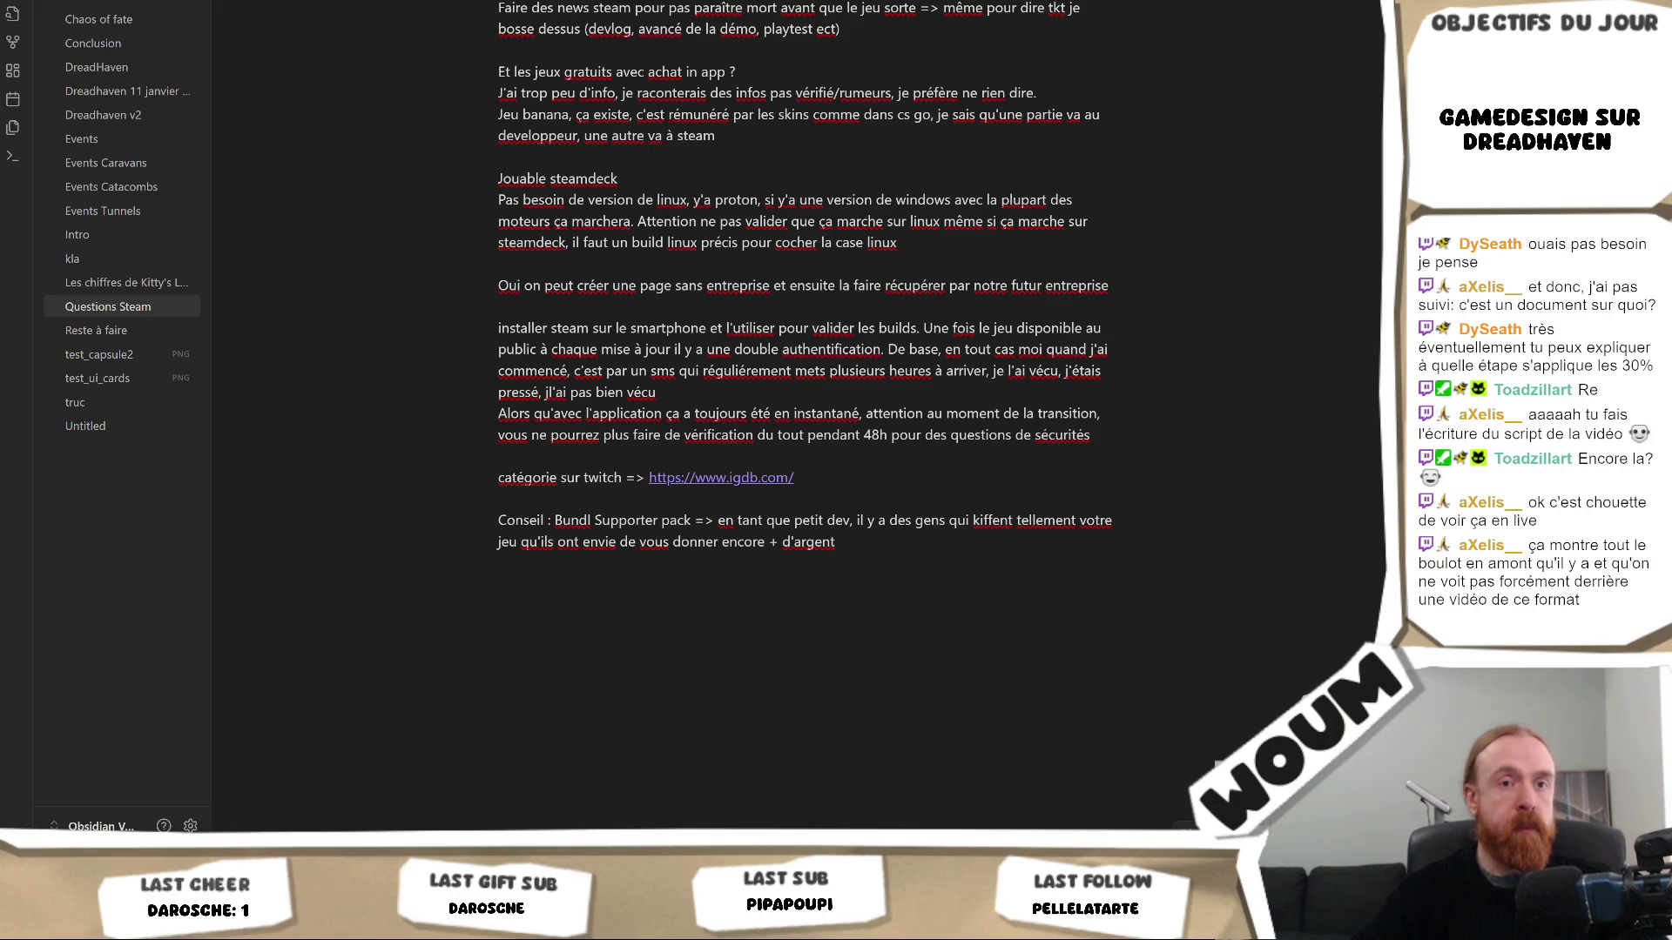
pyautogui.scroll(3, 862, 379)
pyautogui.scroll(-4, 860, 376)
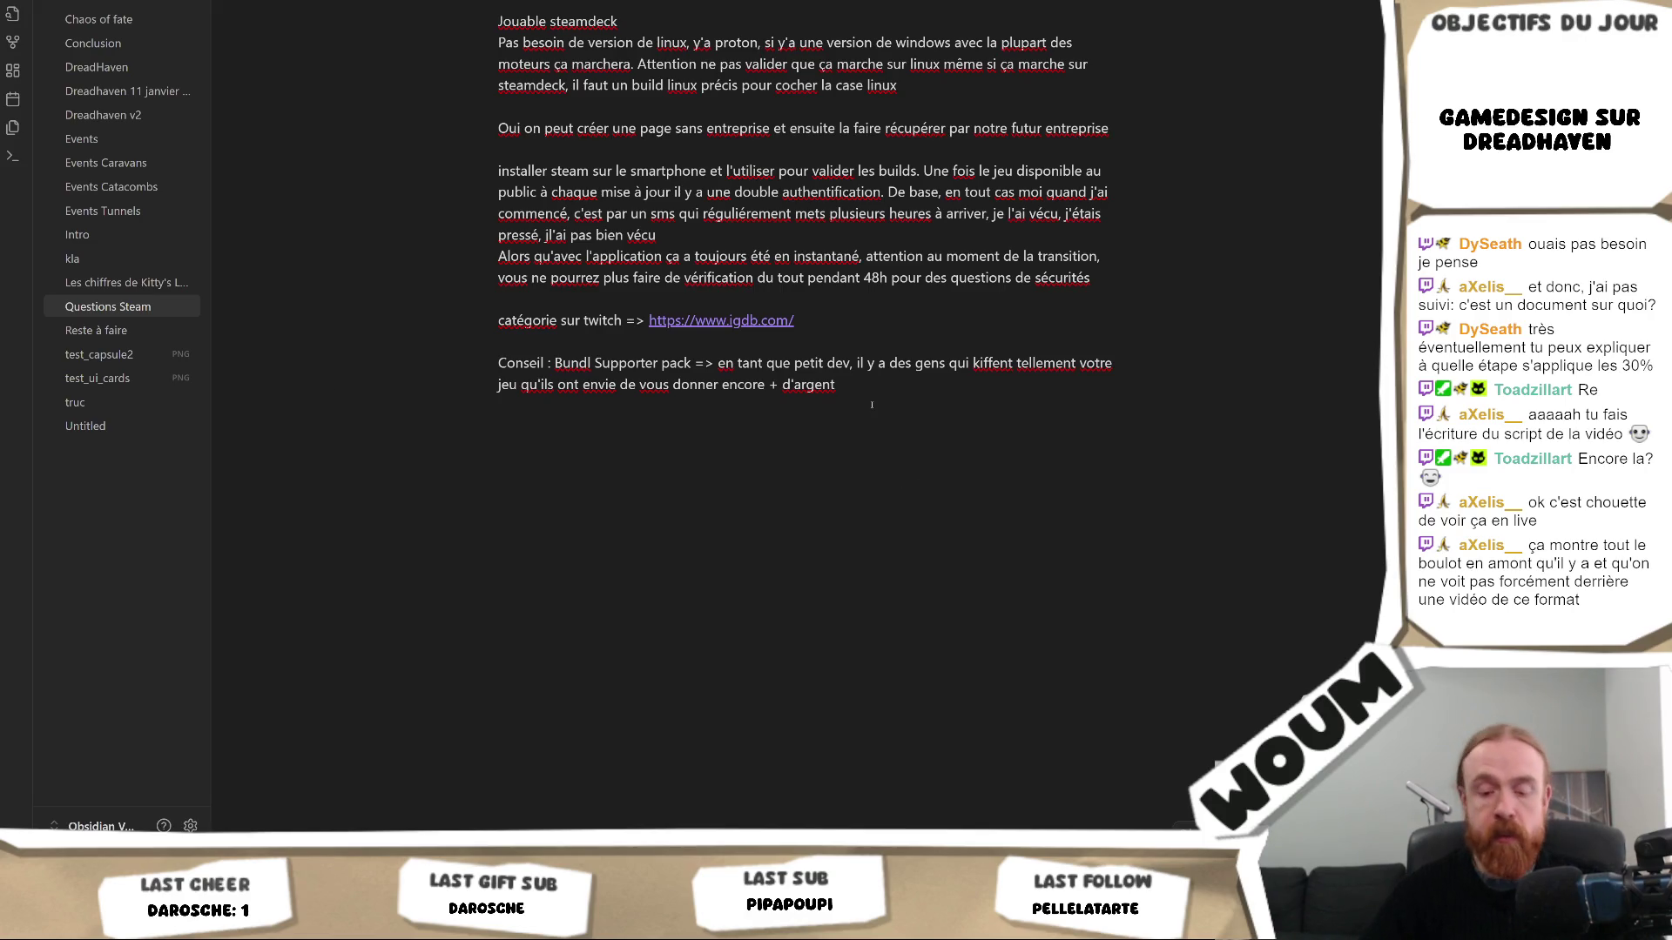
pyautogui.write('(moi je suis à 10%)')
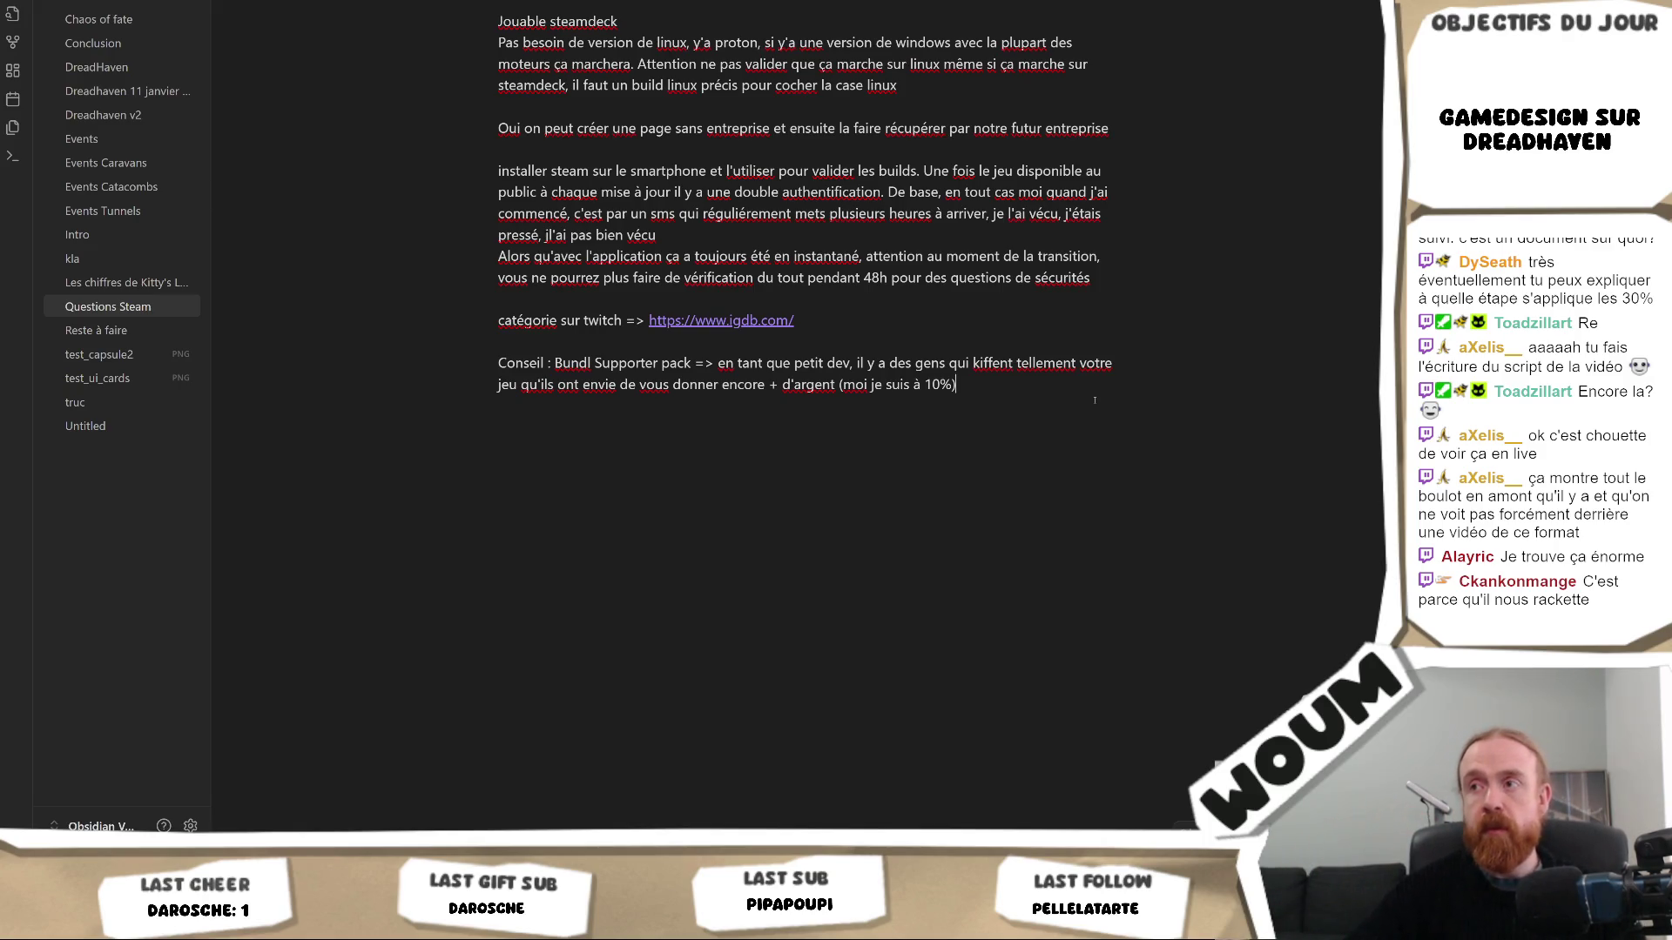
pyautogui.write("et dans mon supporter pack il y a aucun contenu pour le jeu jsute quelques images, c'ets bien écrit sur la page")
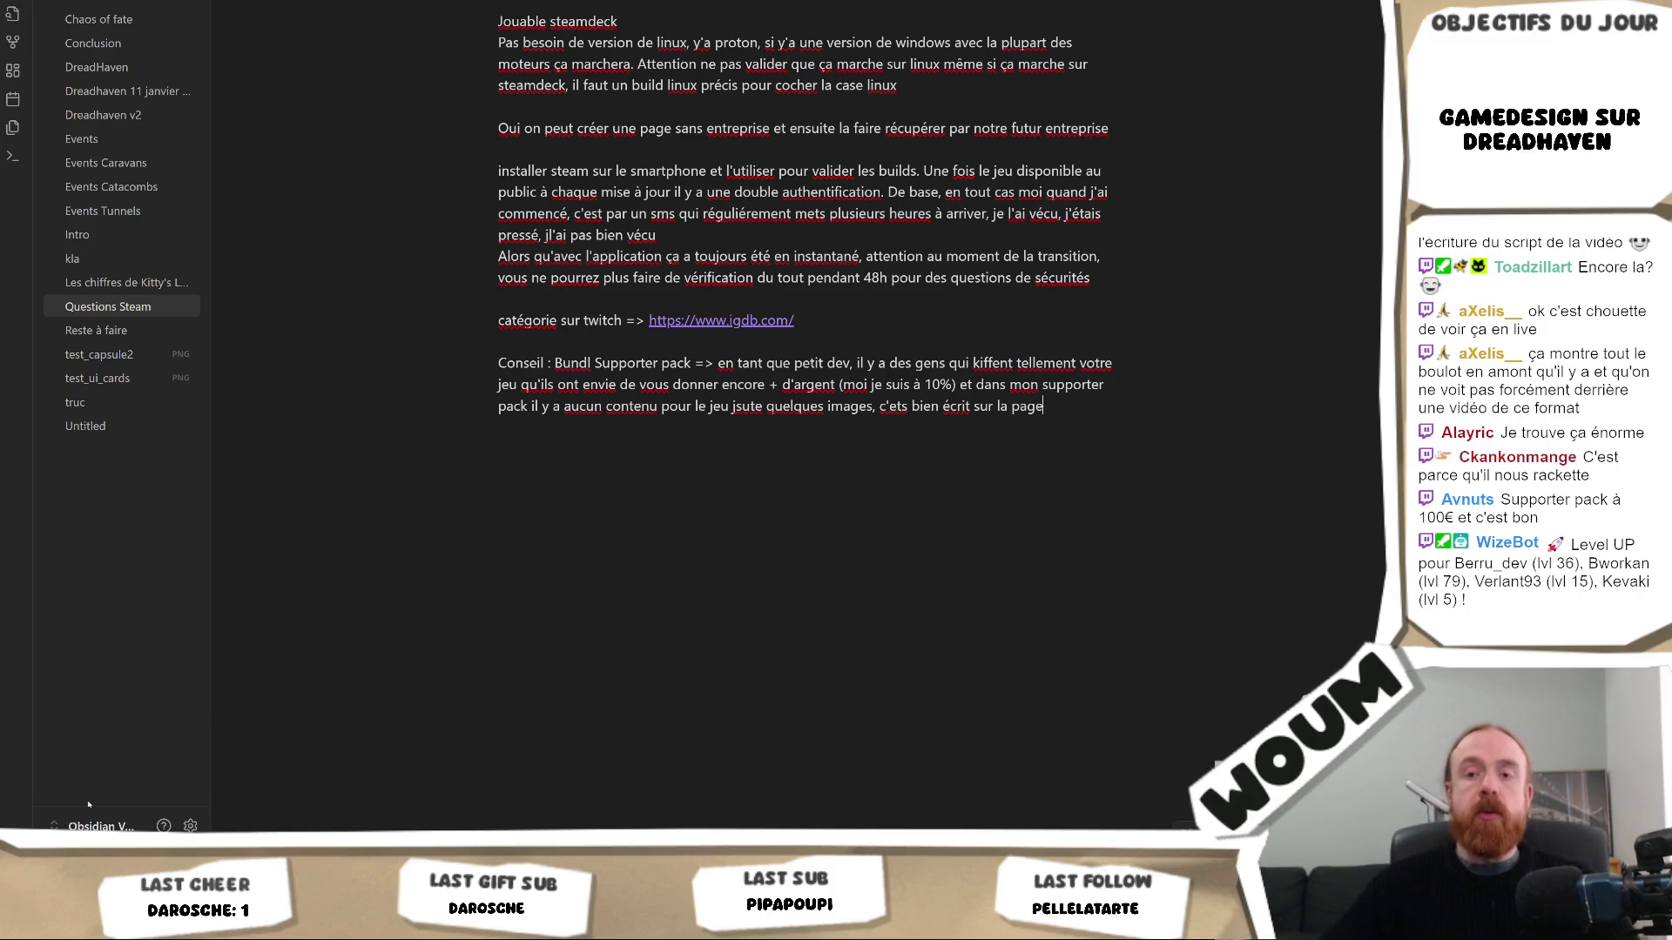
# Return to the Steam Store home, search 'kitty's' and open Kitty's Last Adventure
pyautogui.click(145, 856)
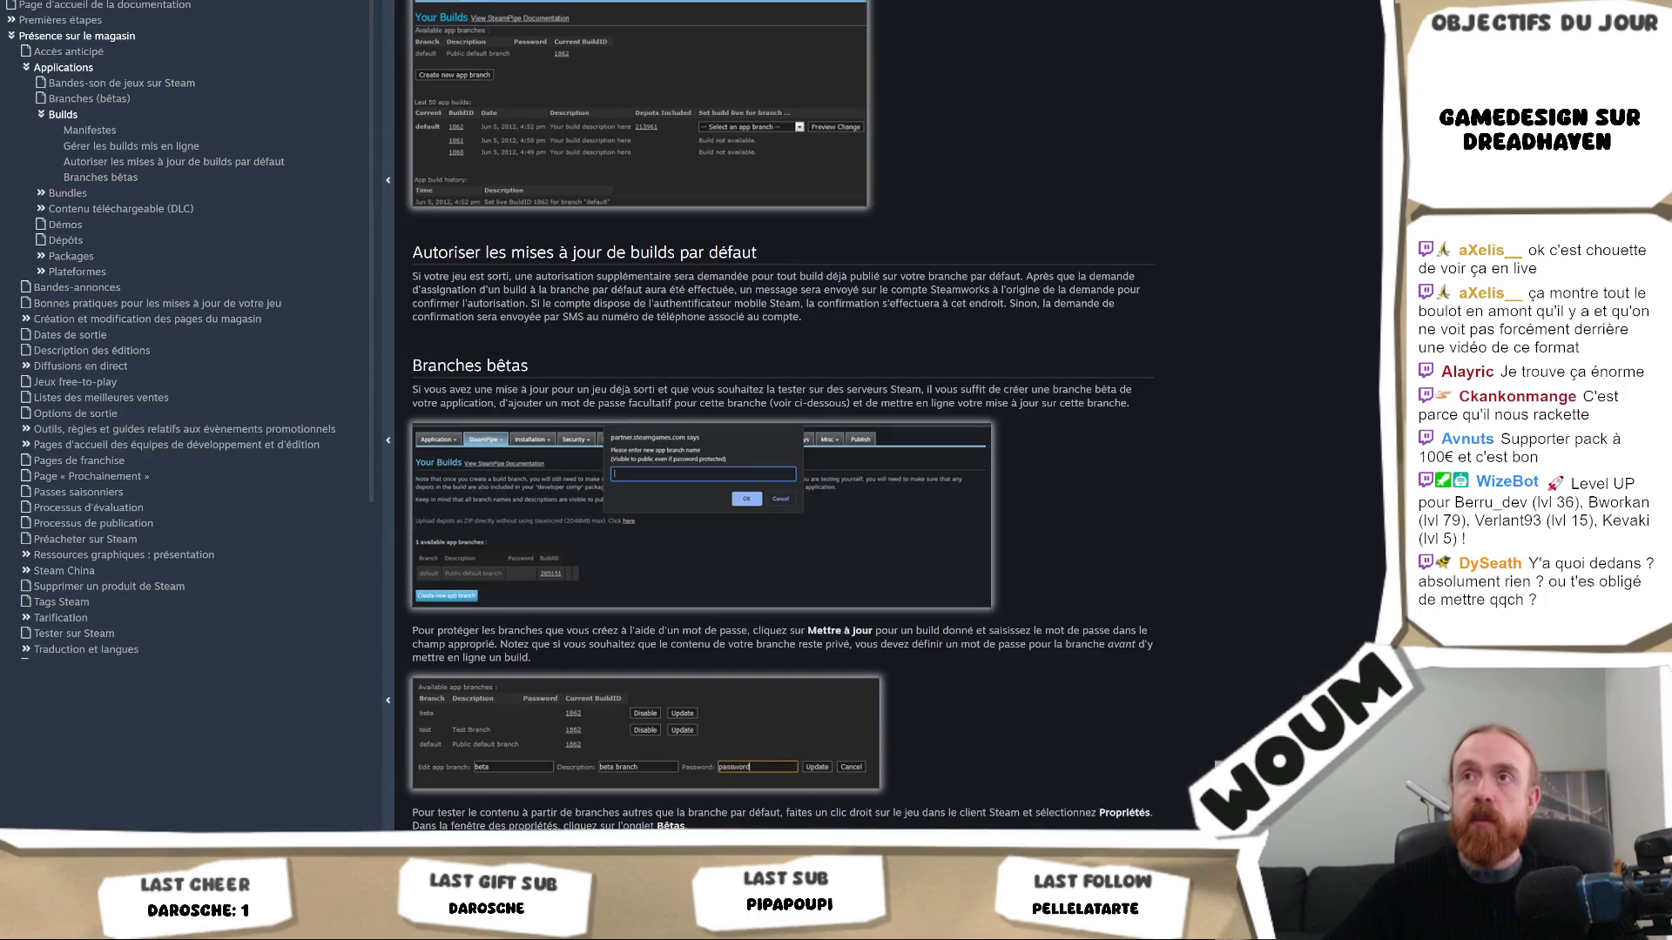
pyautogui.hotkey('ctrl', 'Tab')
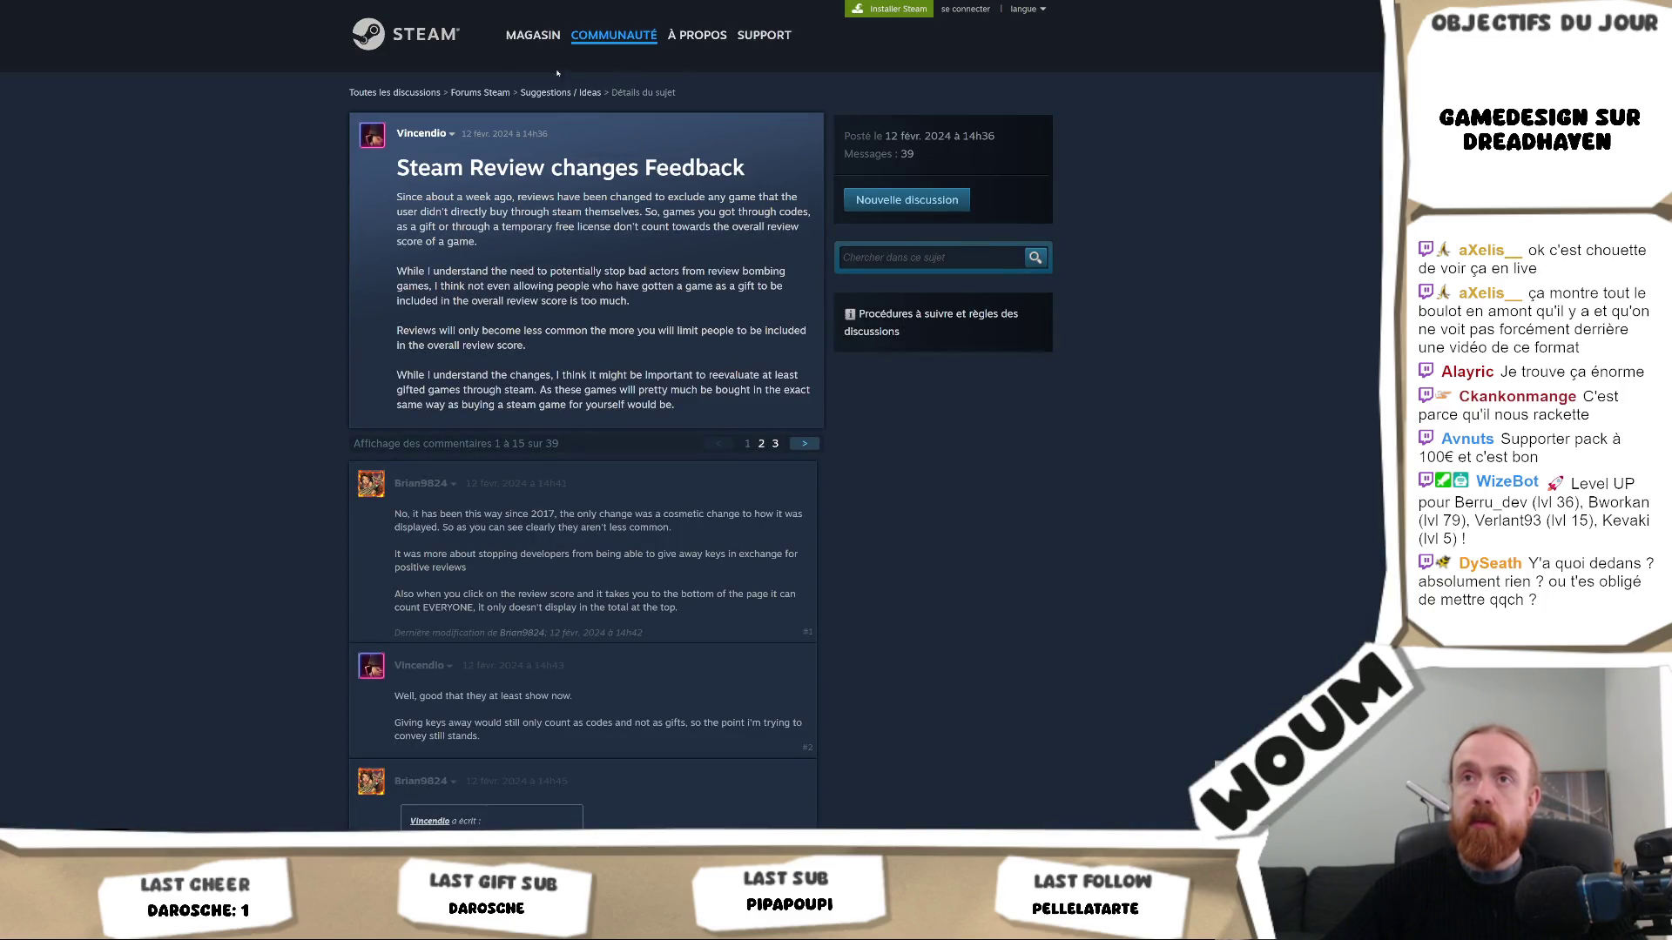
pyautogui.hotkey('ctrl', 'Tab')
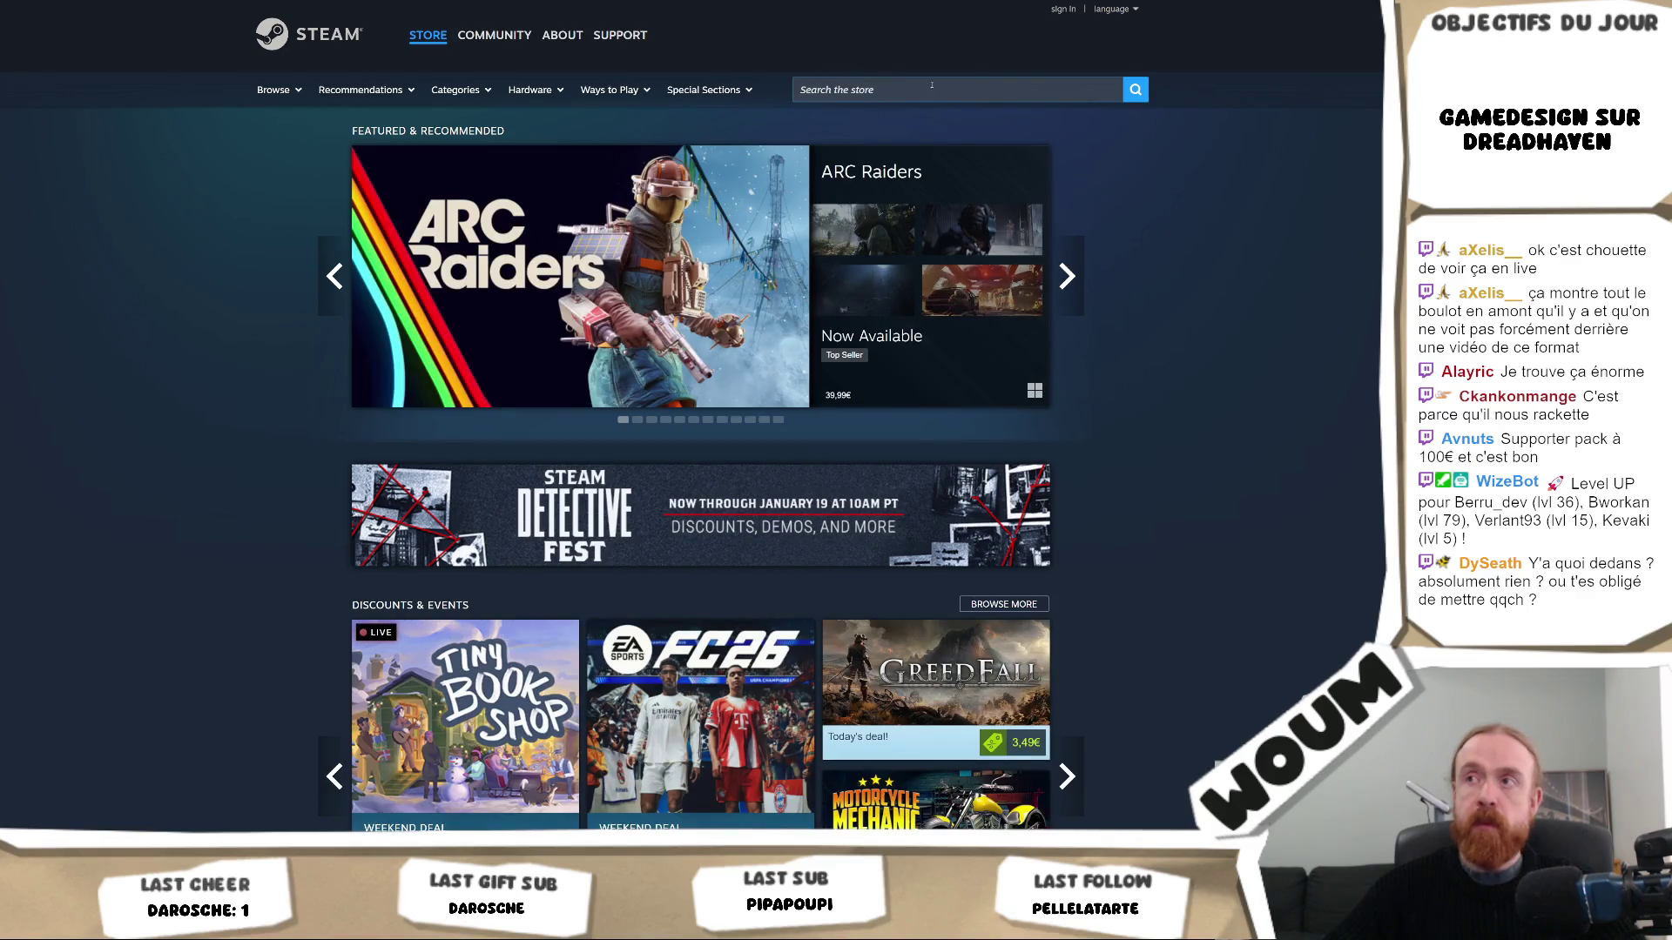
pyautogui.click(924, 87)
pyautogui.write('ki')
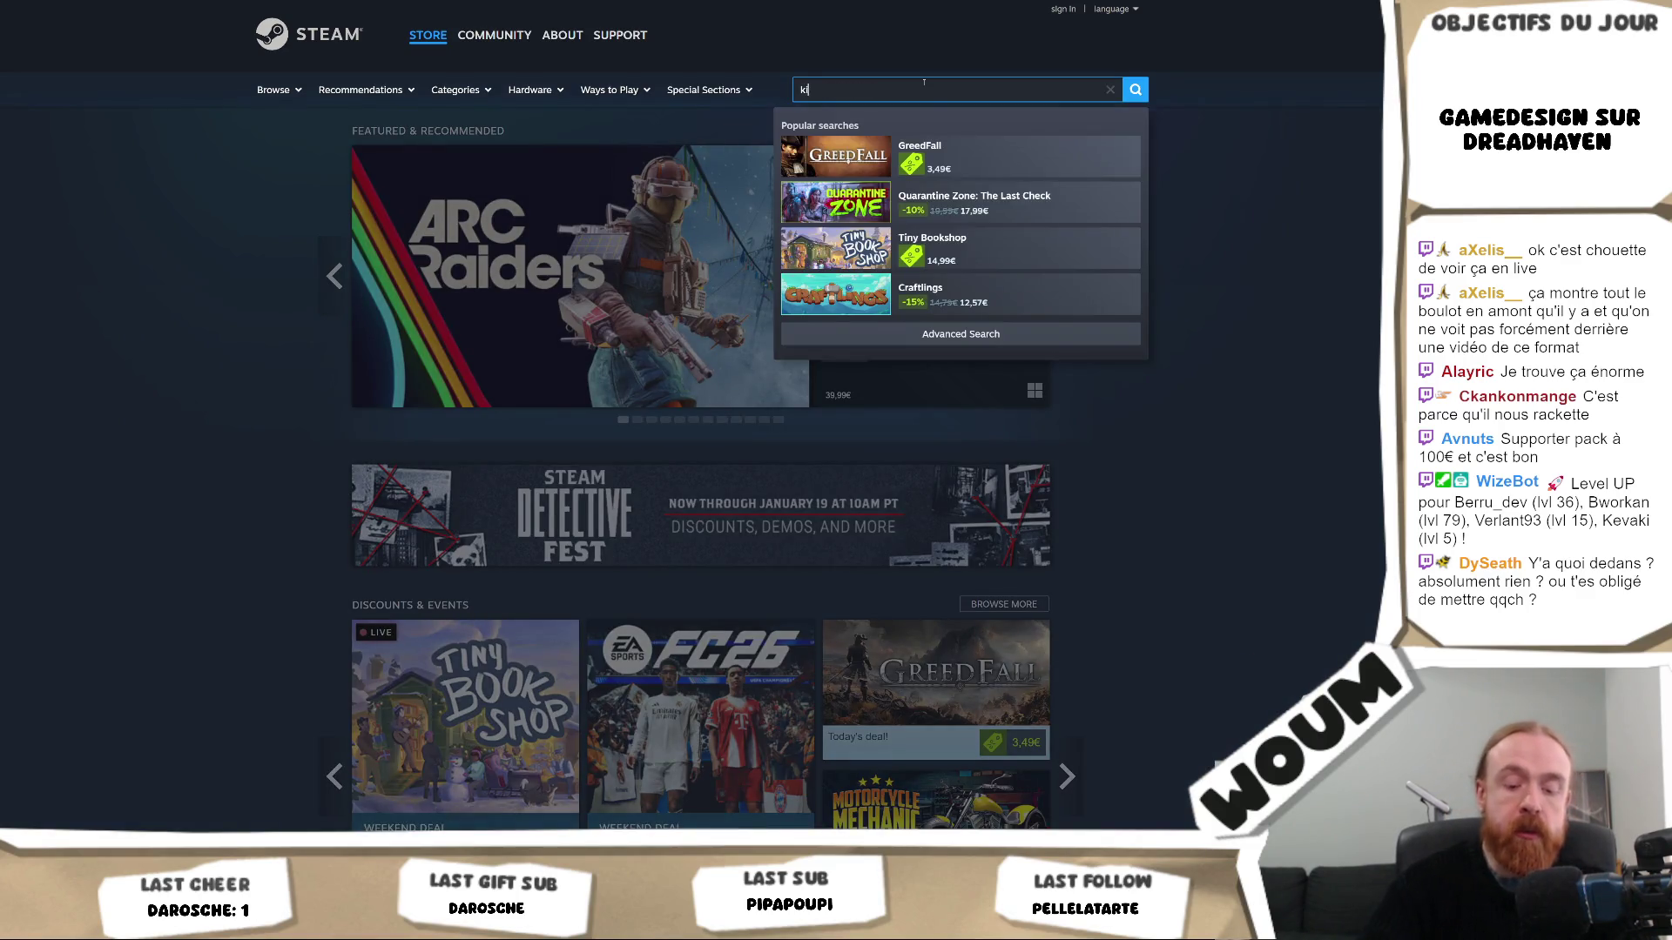
pyautogui.write("tty''s")
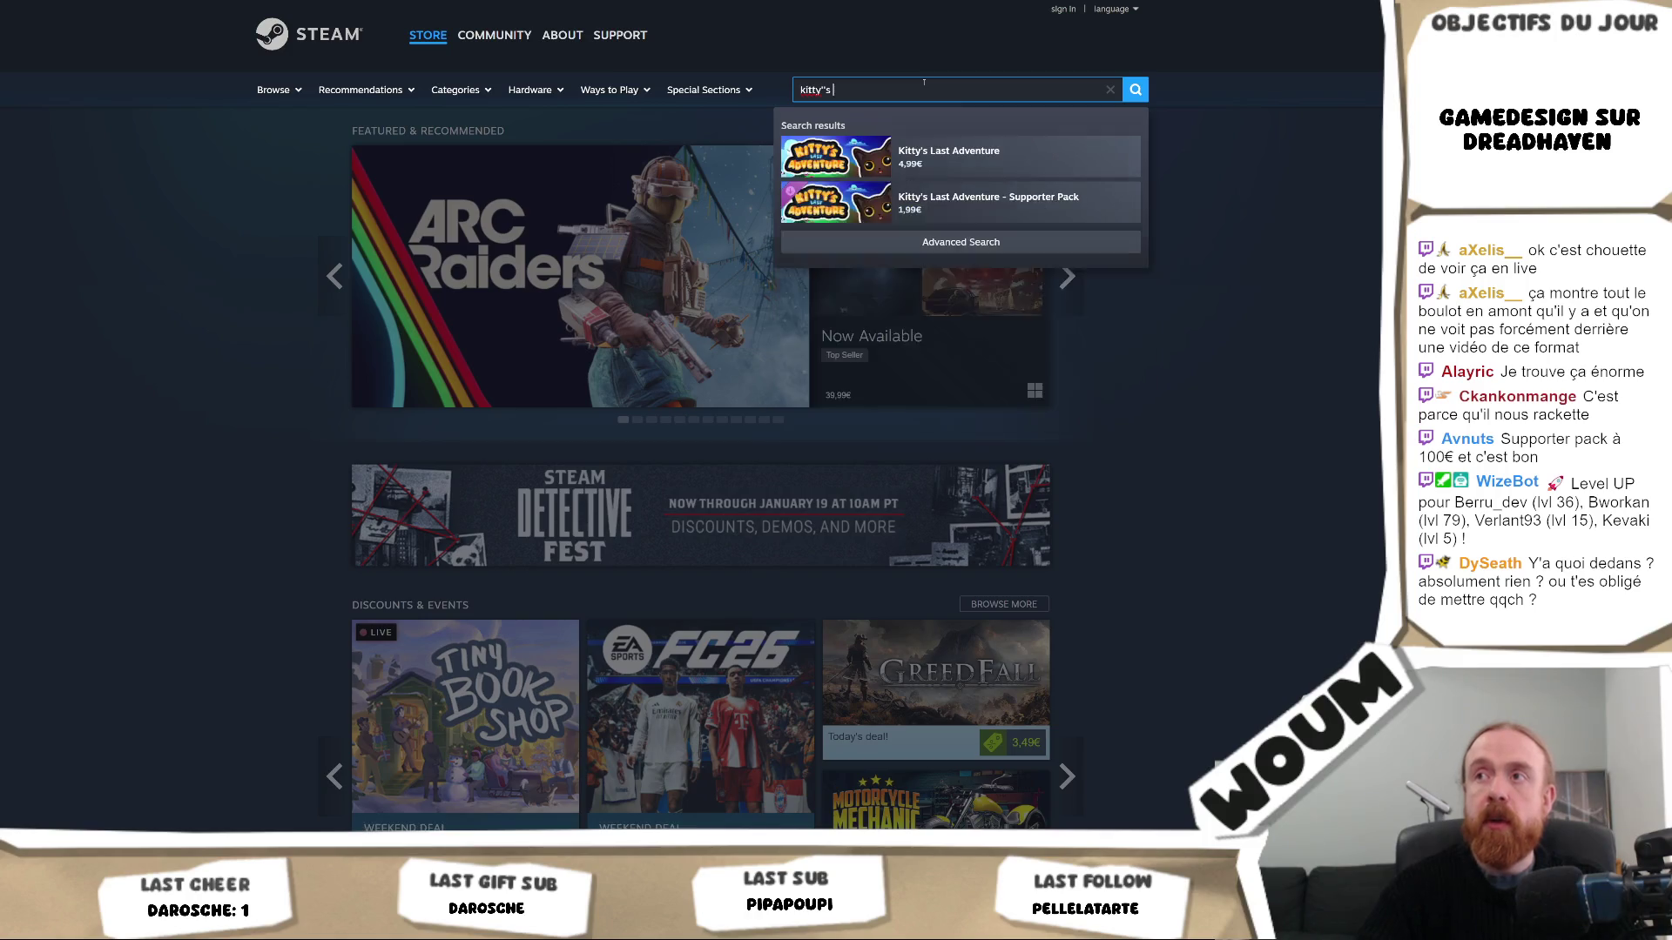
pyautogui.click(974, 157)
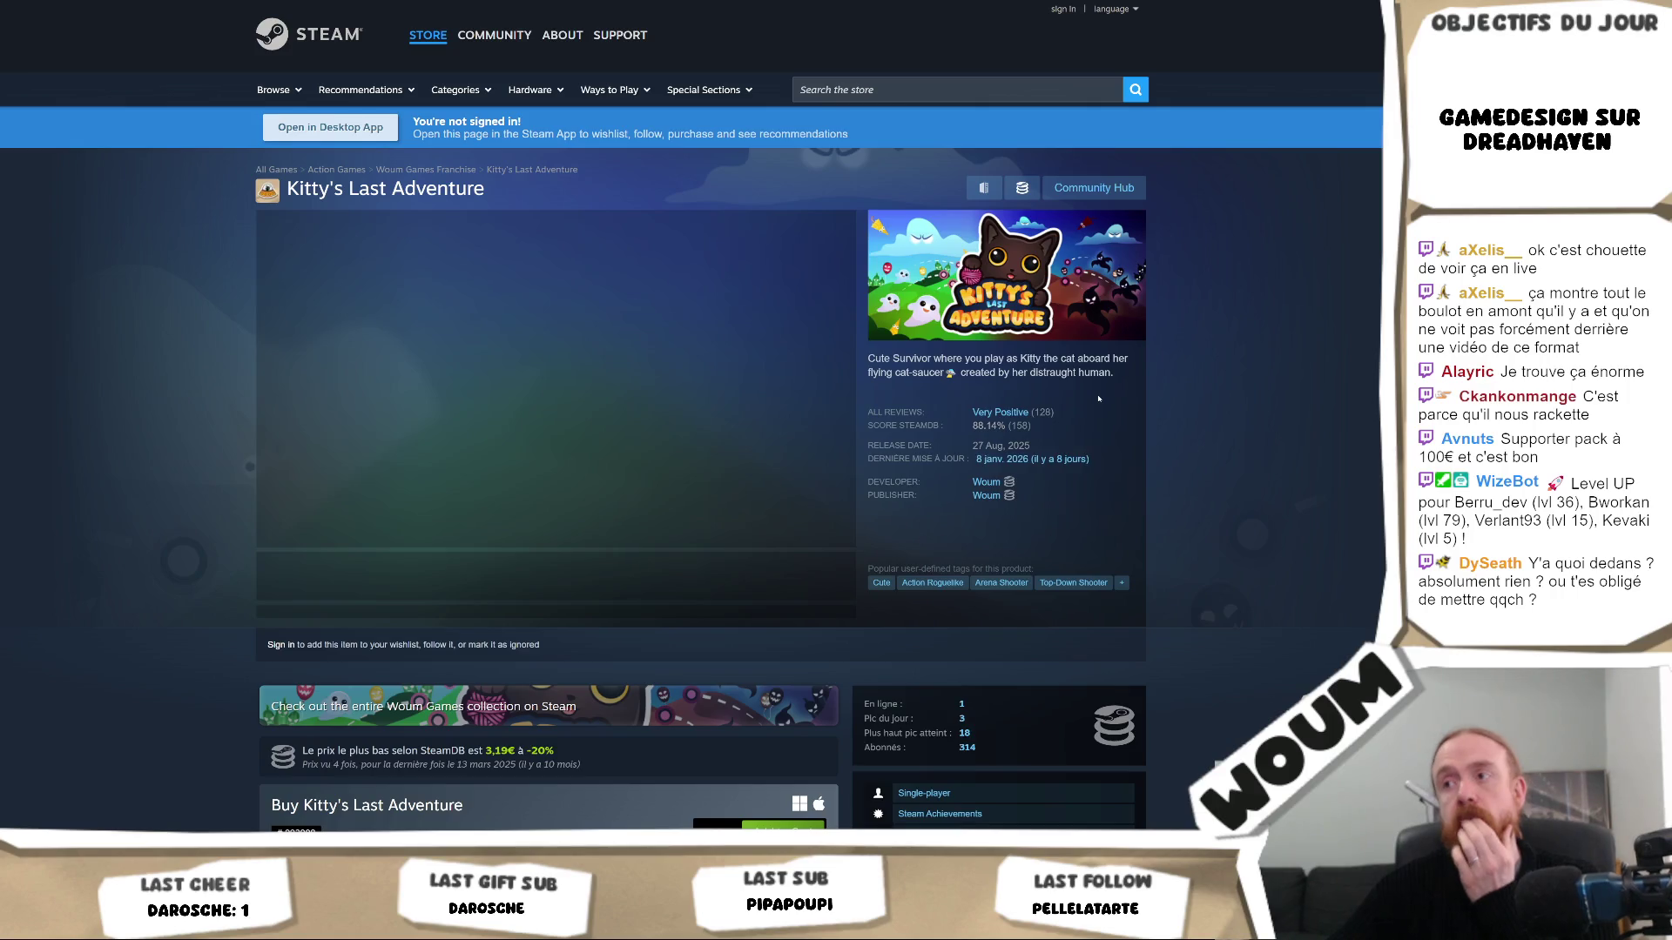
pyautogui.scroll(-1, 1099, 399)
pyautogui.scroll(-2, 1098, 398)
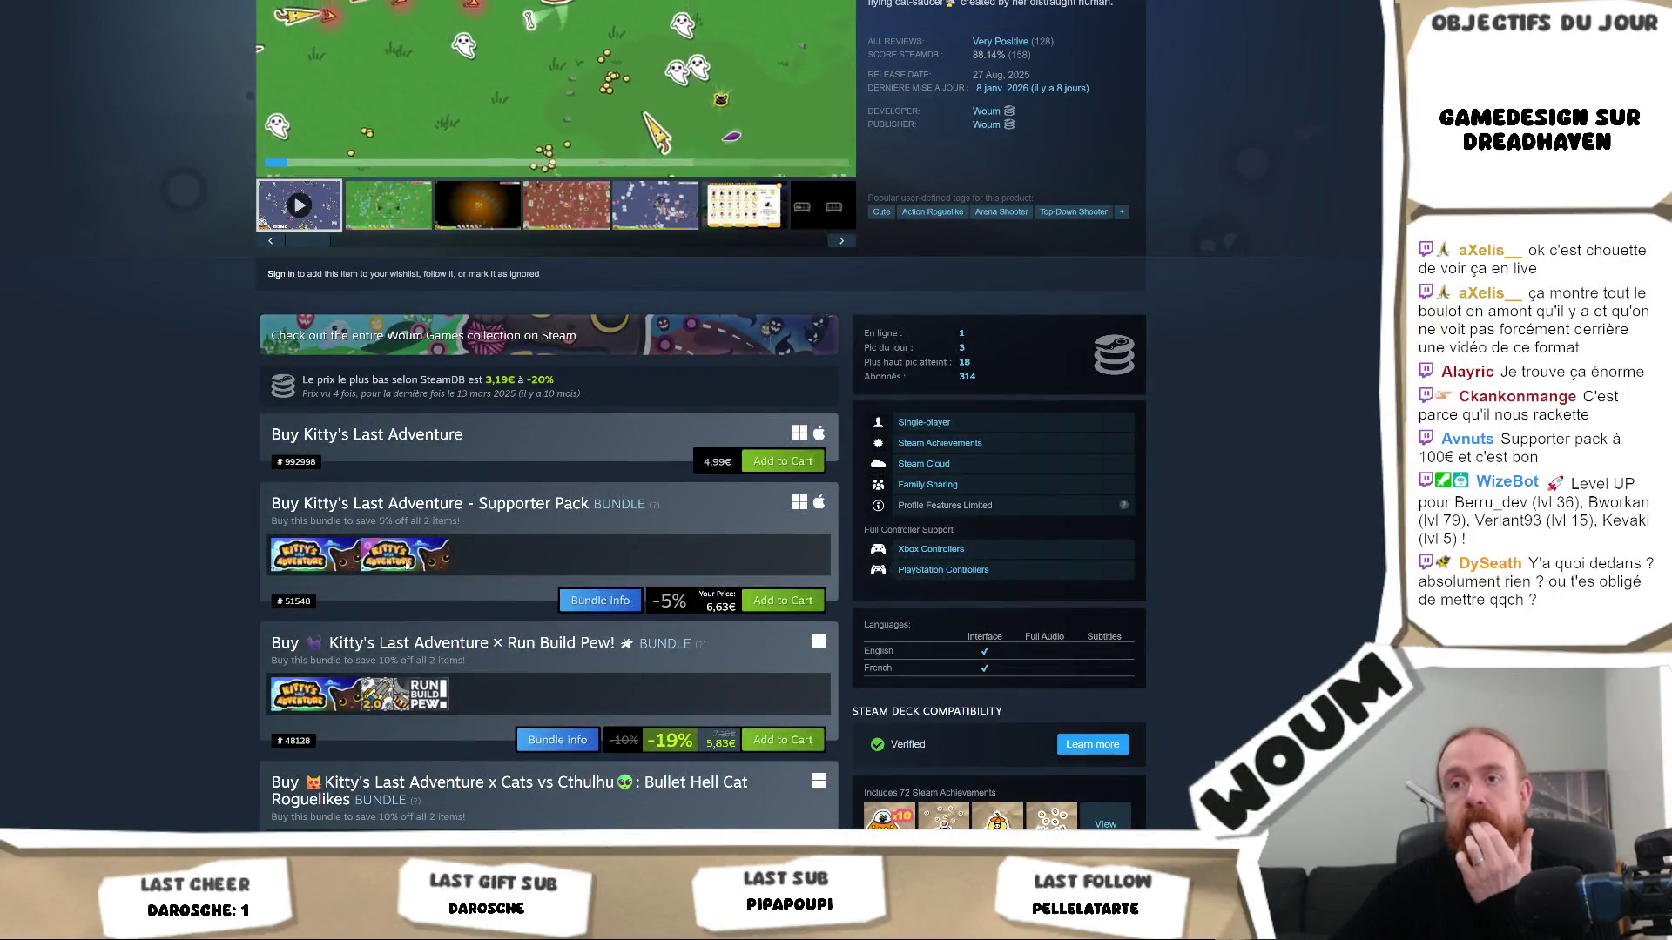
# View the Supporter Pack page and its 'In memory of Kitty' screenshot, then return to the note
pyautogui.click(405, 564)
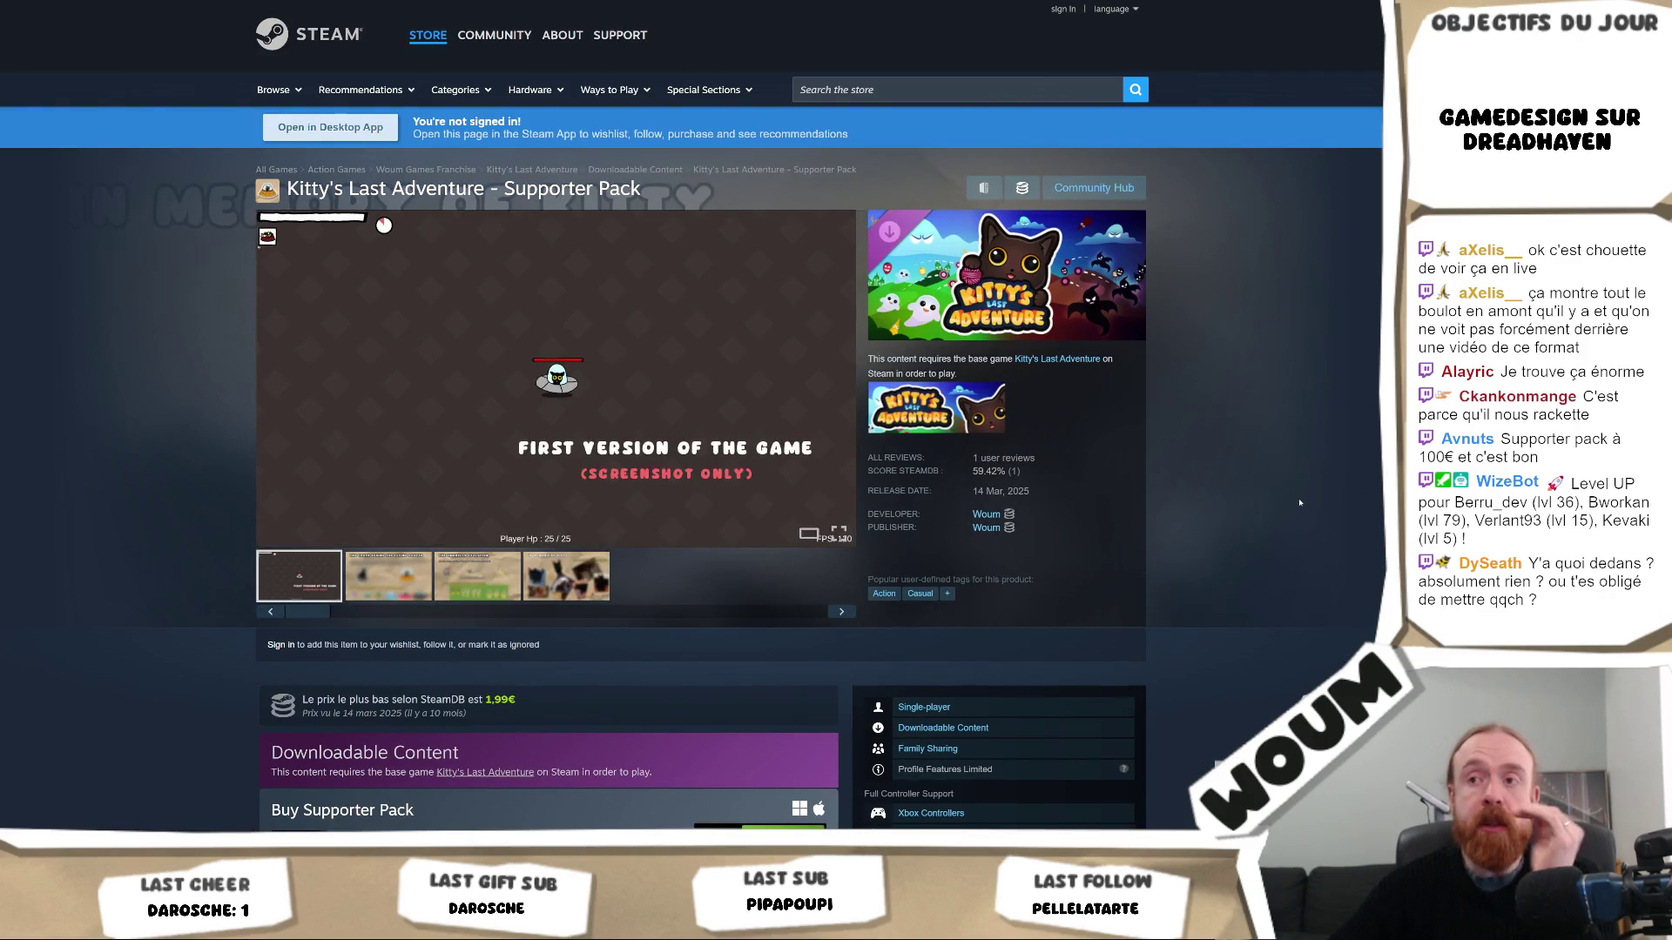
pyautogui.click(574, 576)
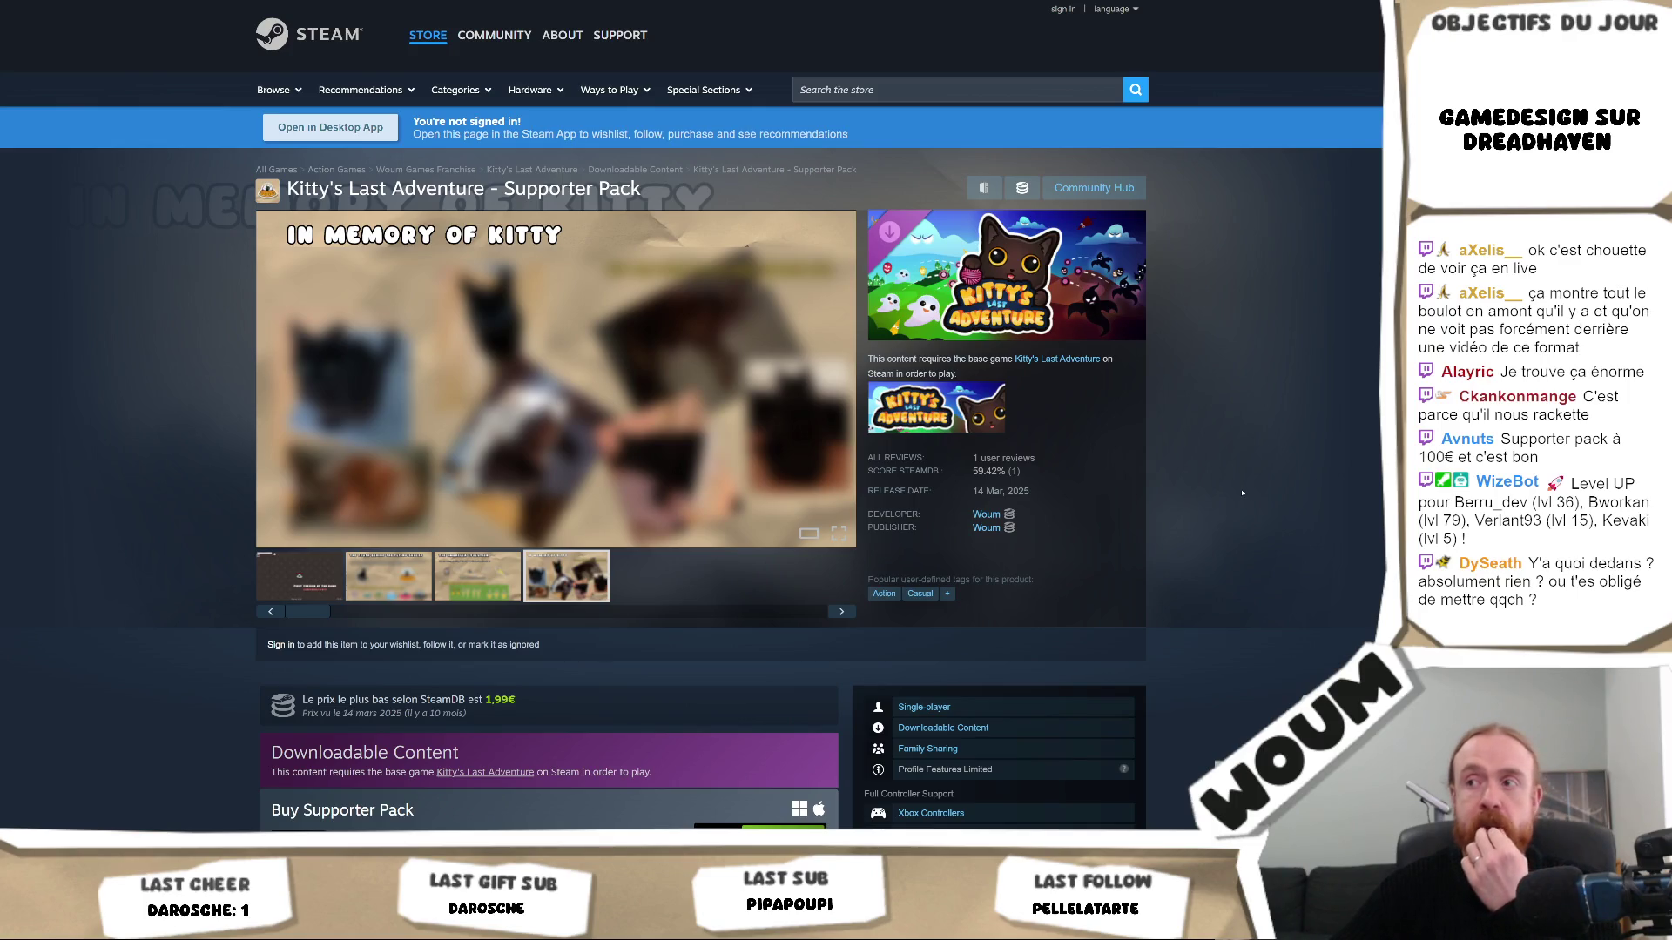
pyautogui.scroll(-1, 1242, 492)
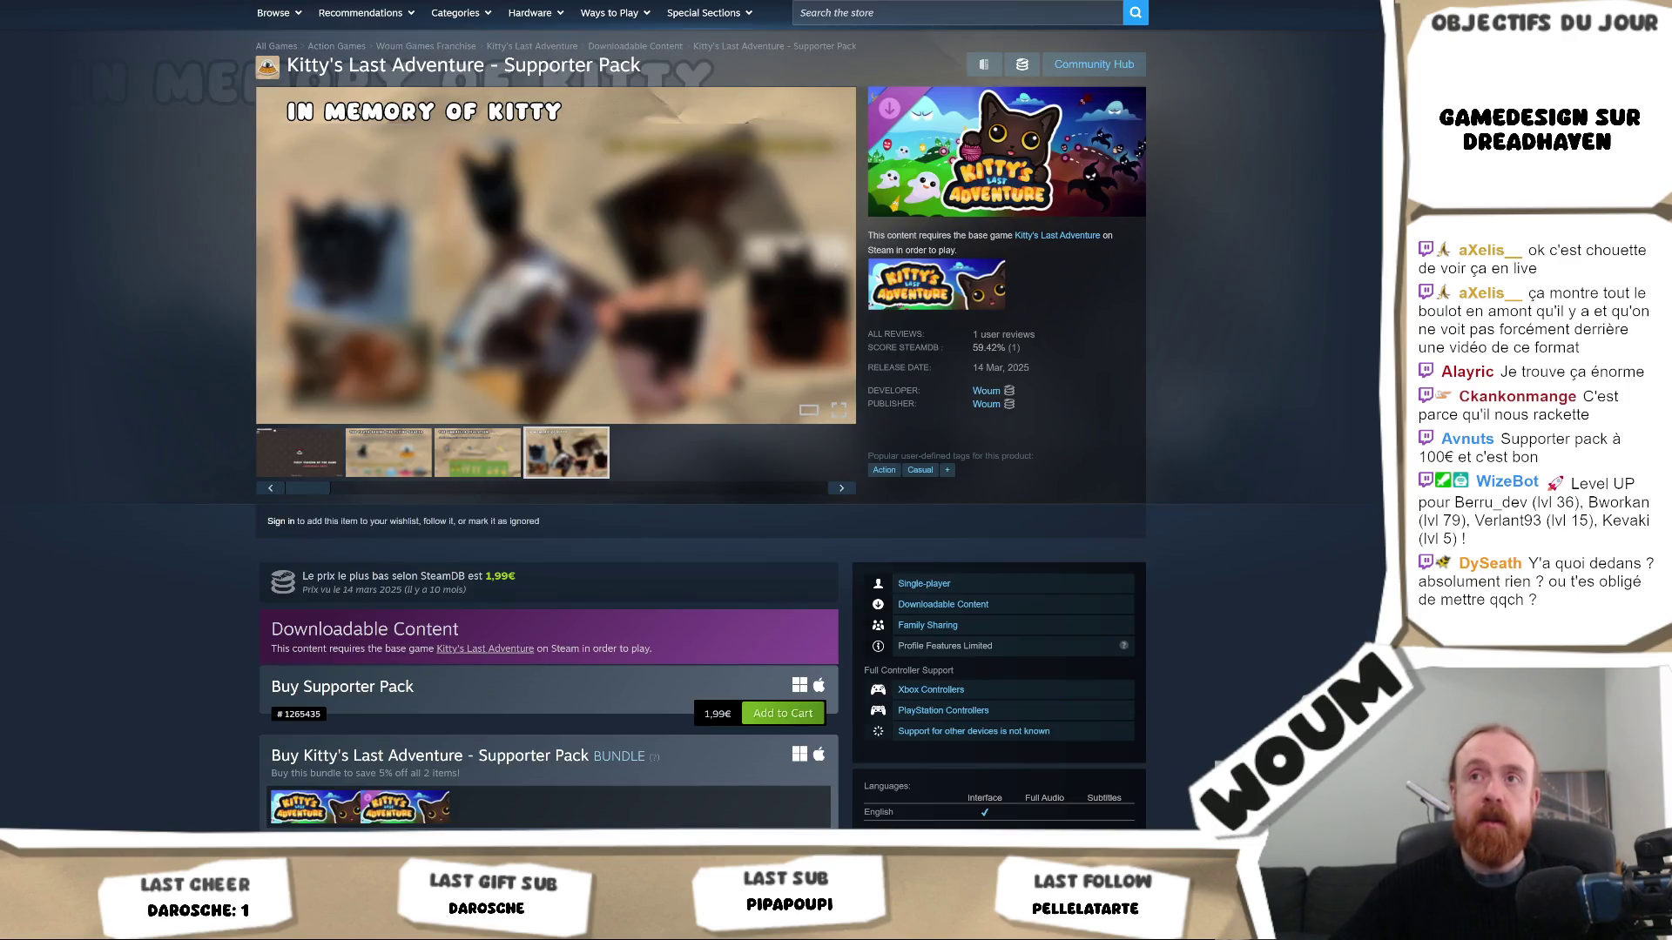
pyautogui.click(722, 304)
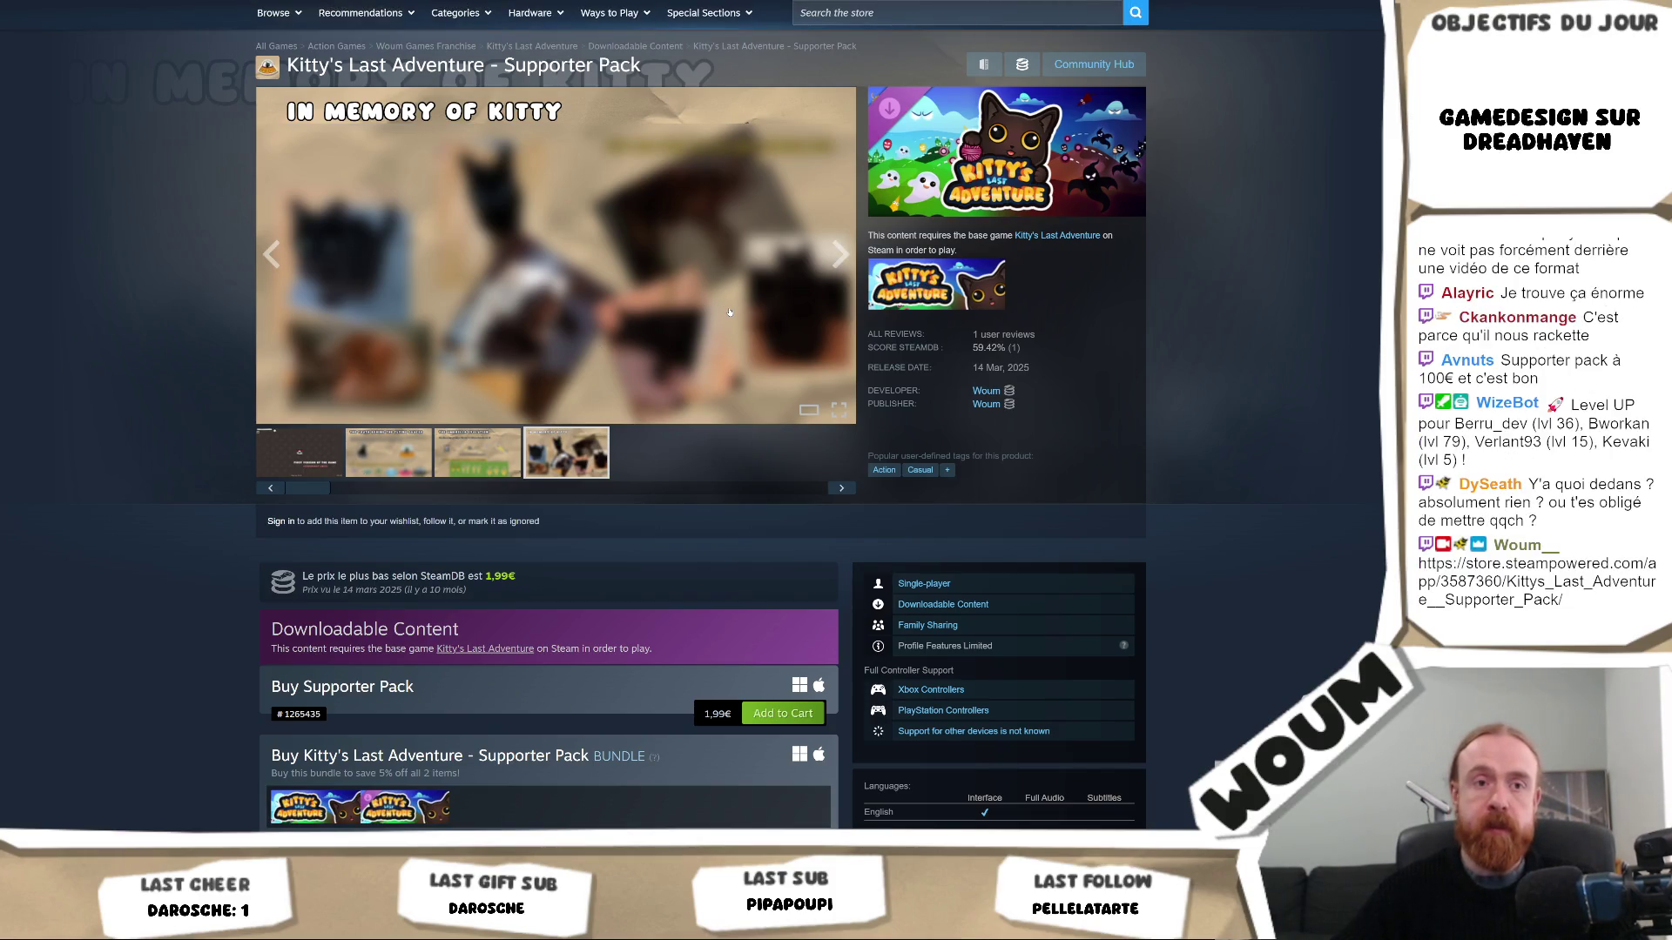
pyautogui.scroll(-1, 729, 312)
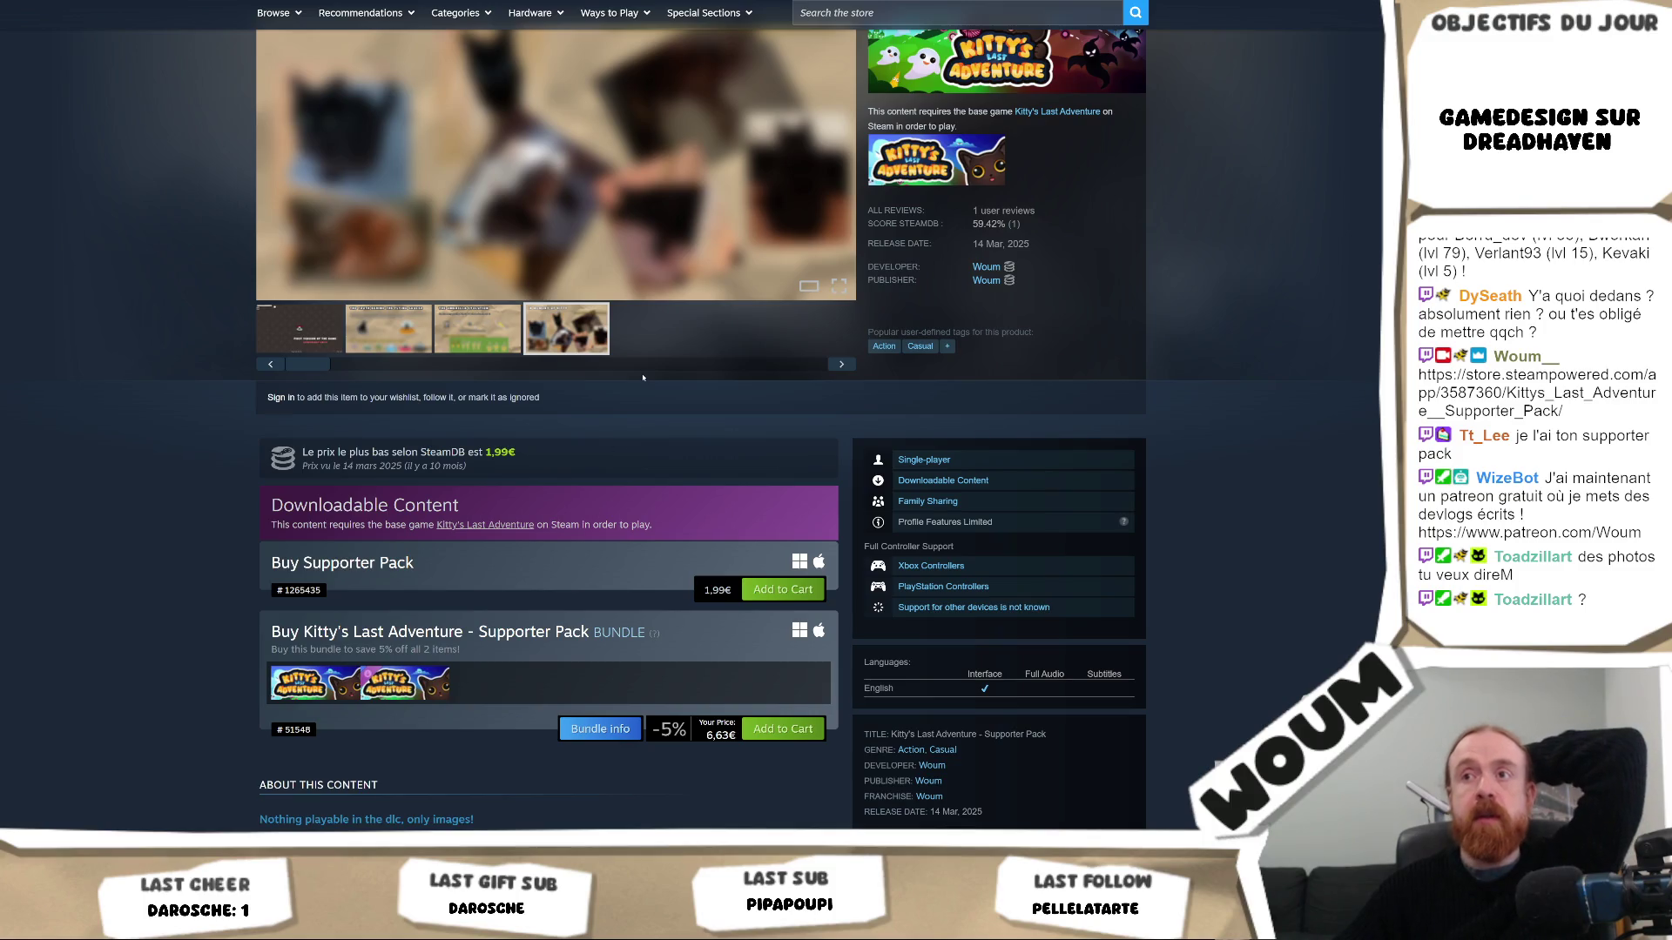
pyautogui.scroll(2, 654, 470)
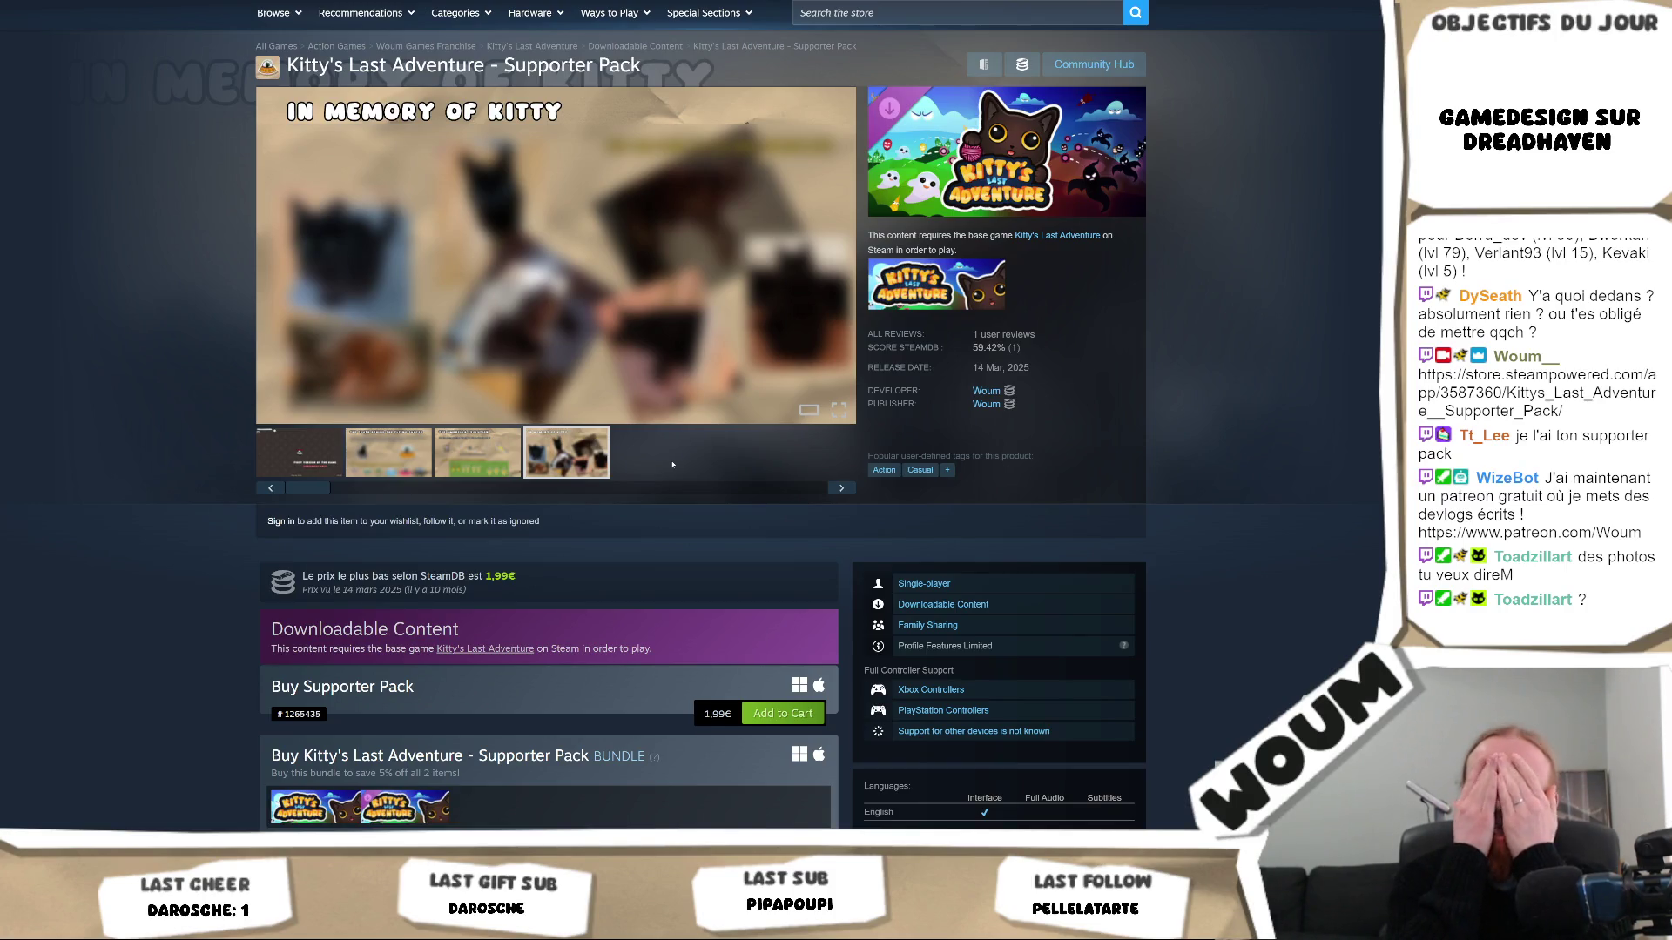
pyautogui.moveTo(555, 170)
pyautogui.scroll(-1, 415, 481)
pyautogui.scroll(-5, 261, 587)
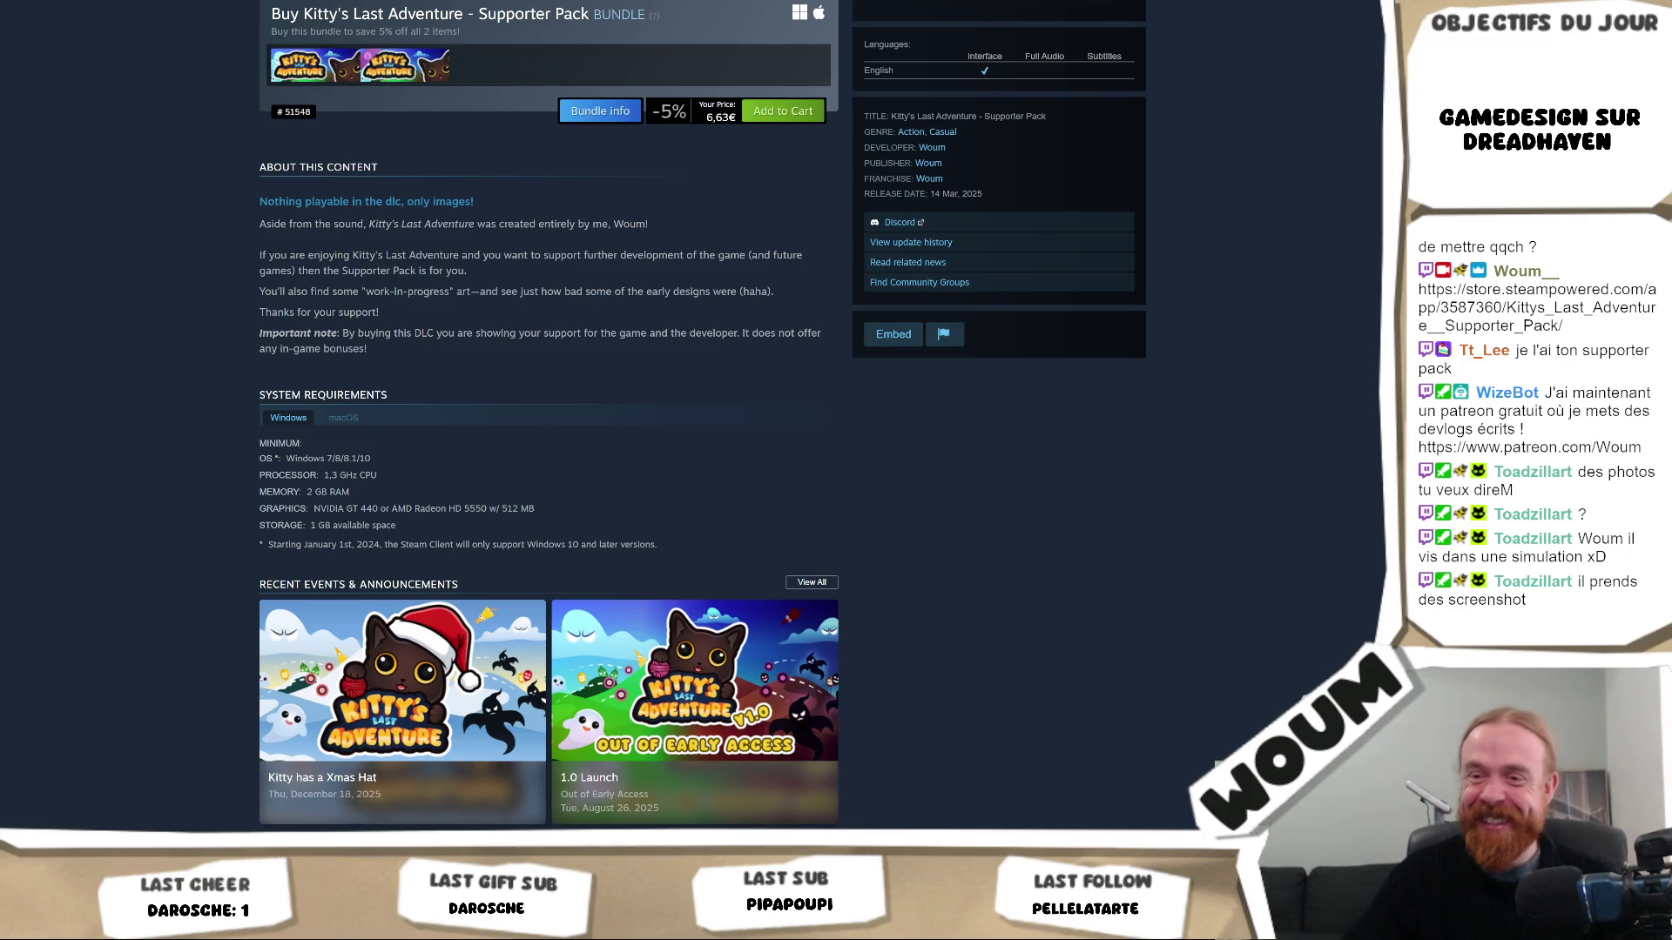
pyautogui.click(314, 778)
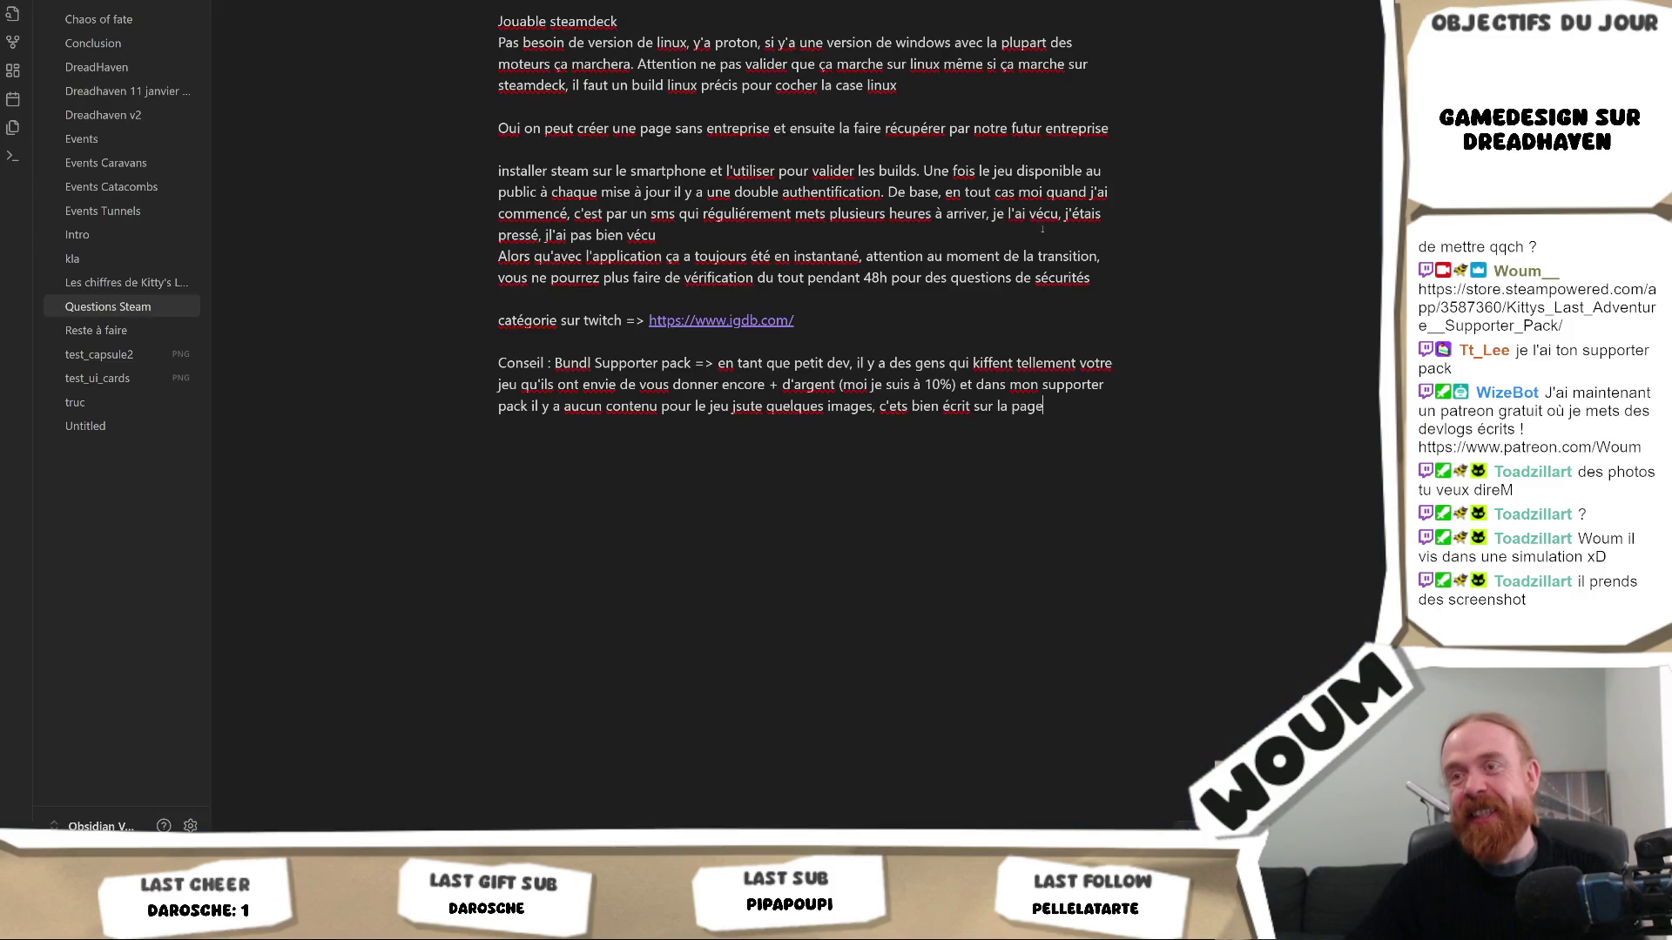
# Reword the tip so the DLC supporter pack costs 2€ and contains only a few images
pyautogui.click(714, 363)
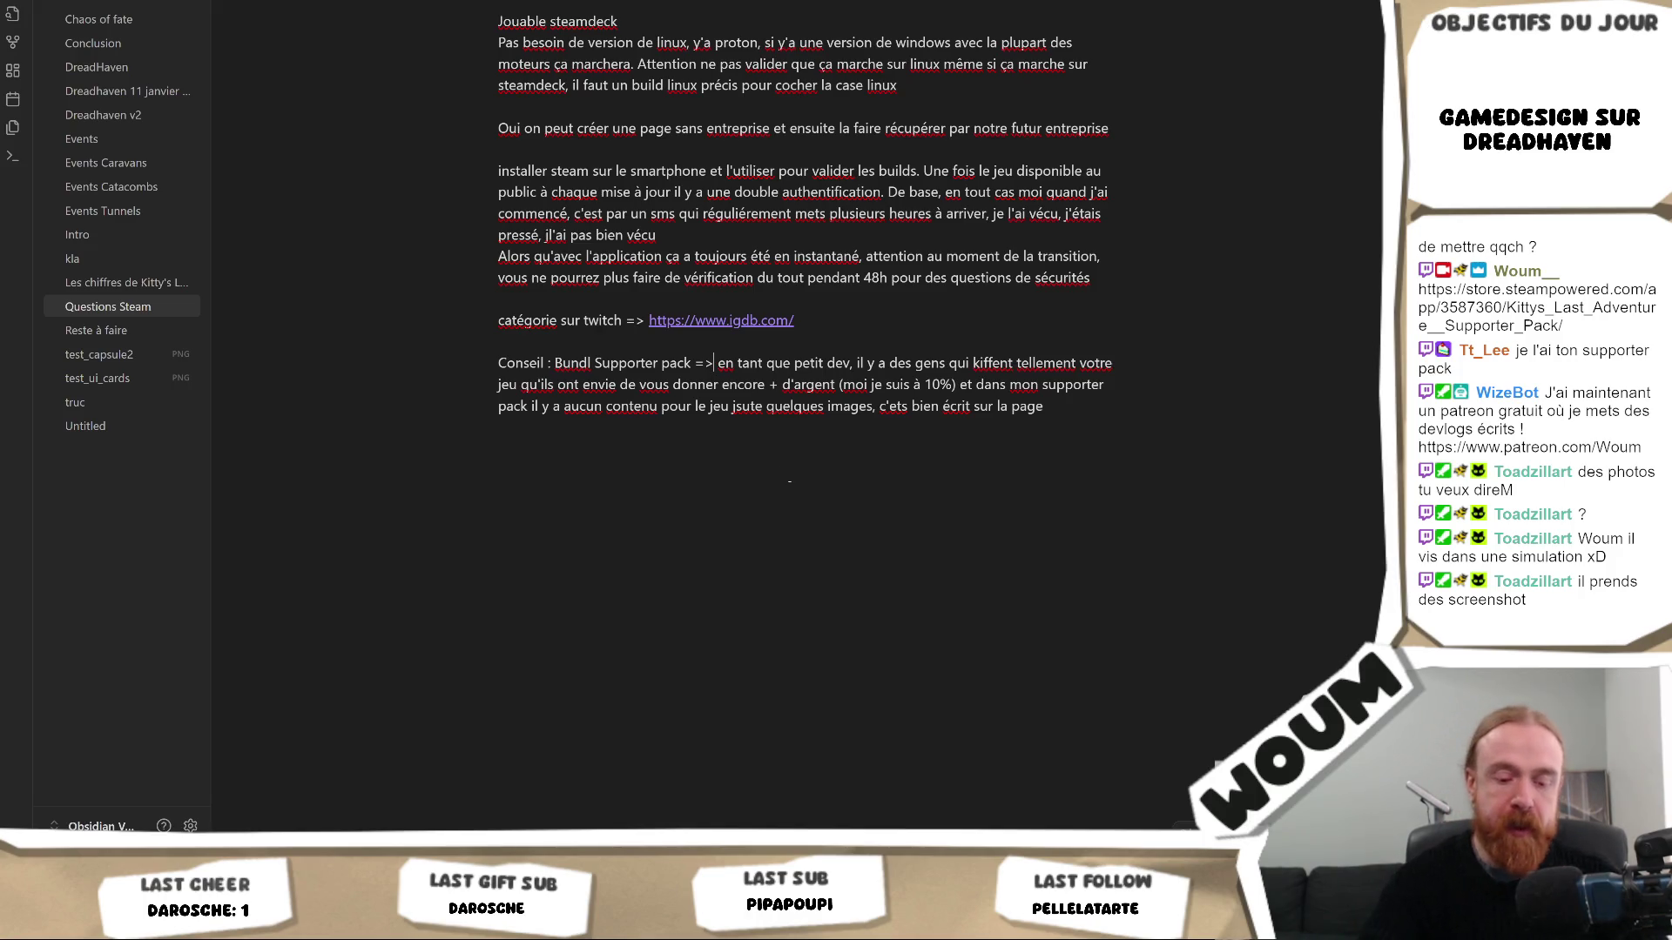
pyautogui.write("c'est un dlc")
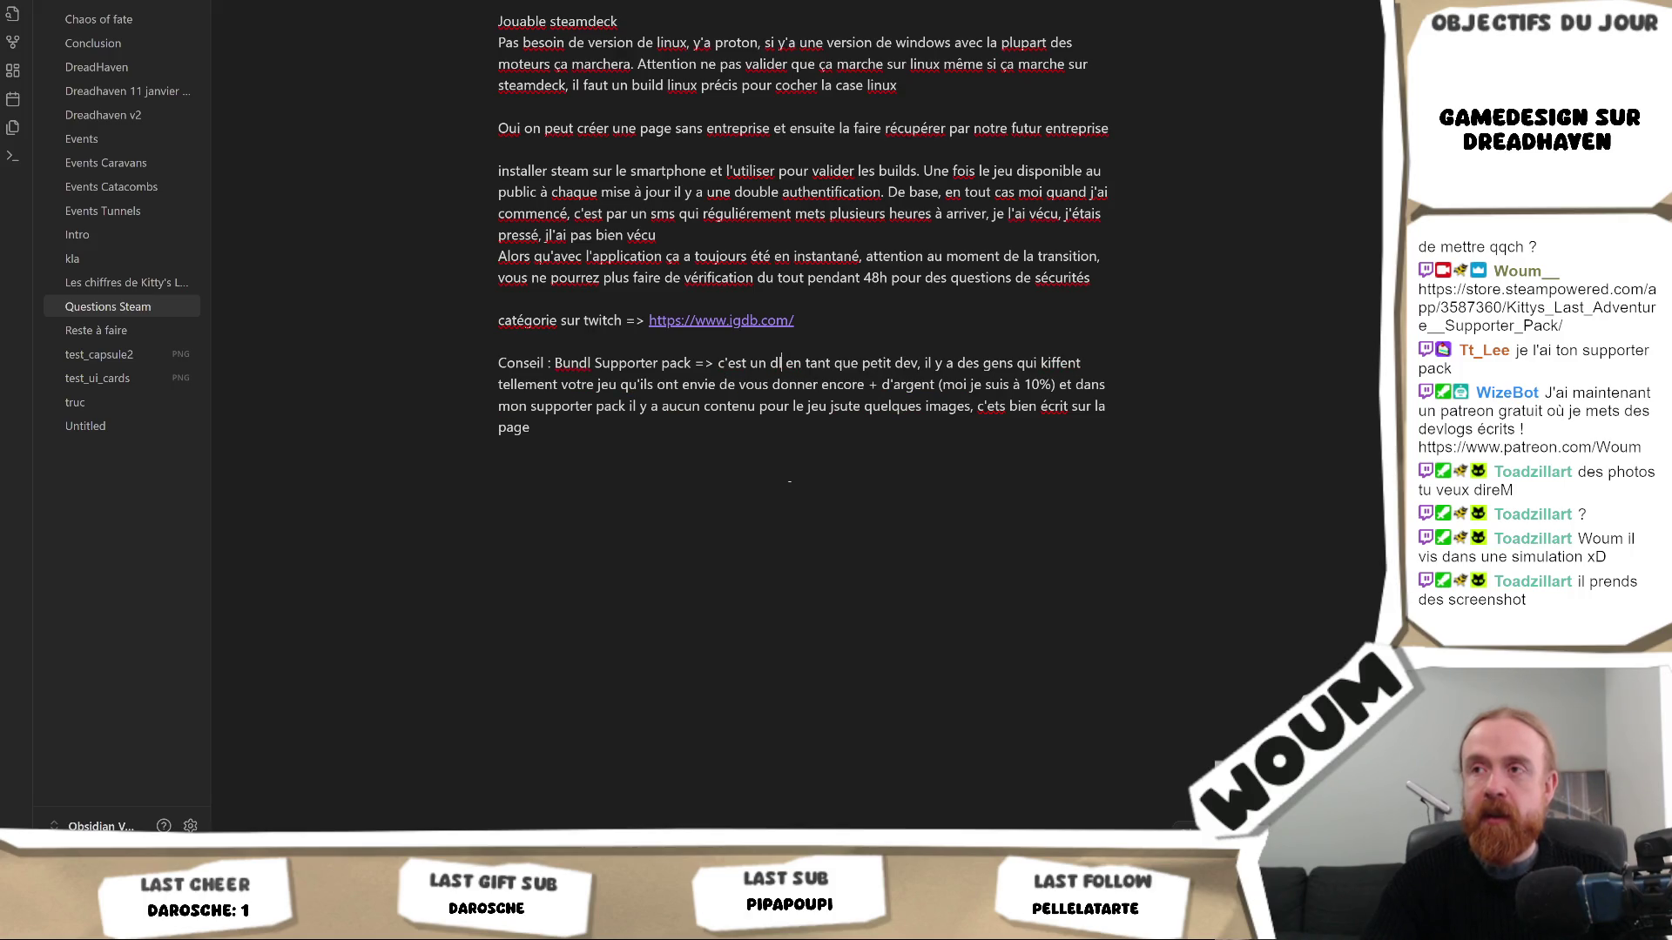
pyautogui.write(' q')
pyautogui.press('BackSpace')
pyautogui.press('BackSpace')
pyautogui.press('BackSpace')
pyautogui.press('BackSpace')
pyautogui.press('BackSpace')
pyautogui.press('BackSpace')
pyautogui.press('BackSpace')
pyautogui.press('BackSpace')
pyautogui.press('BackSpace')
pyautogui.press('BackSpace')
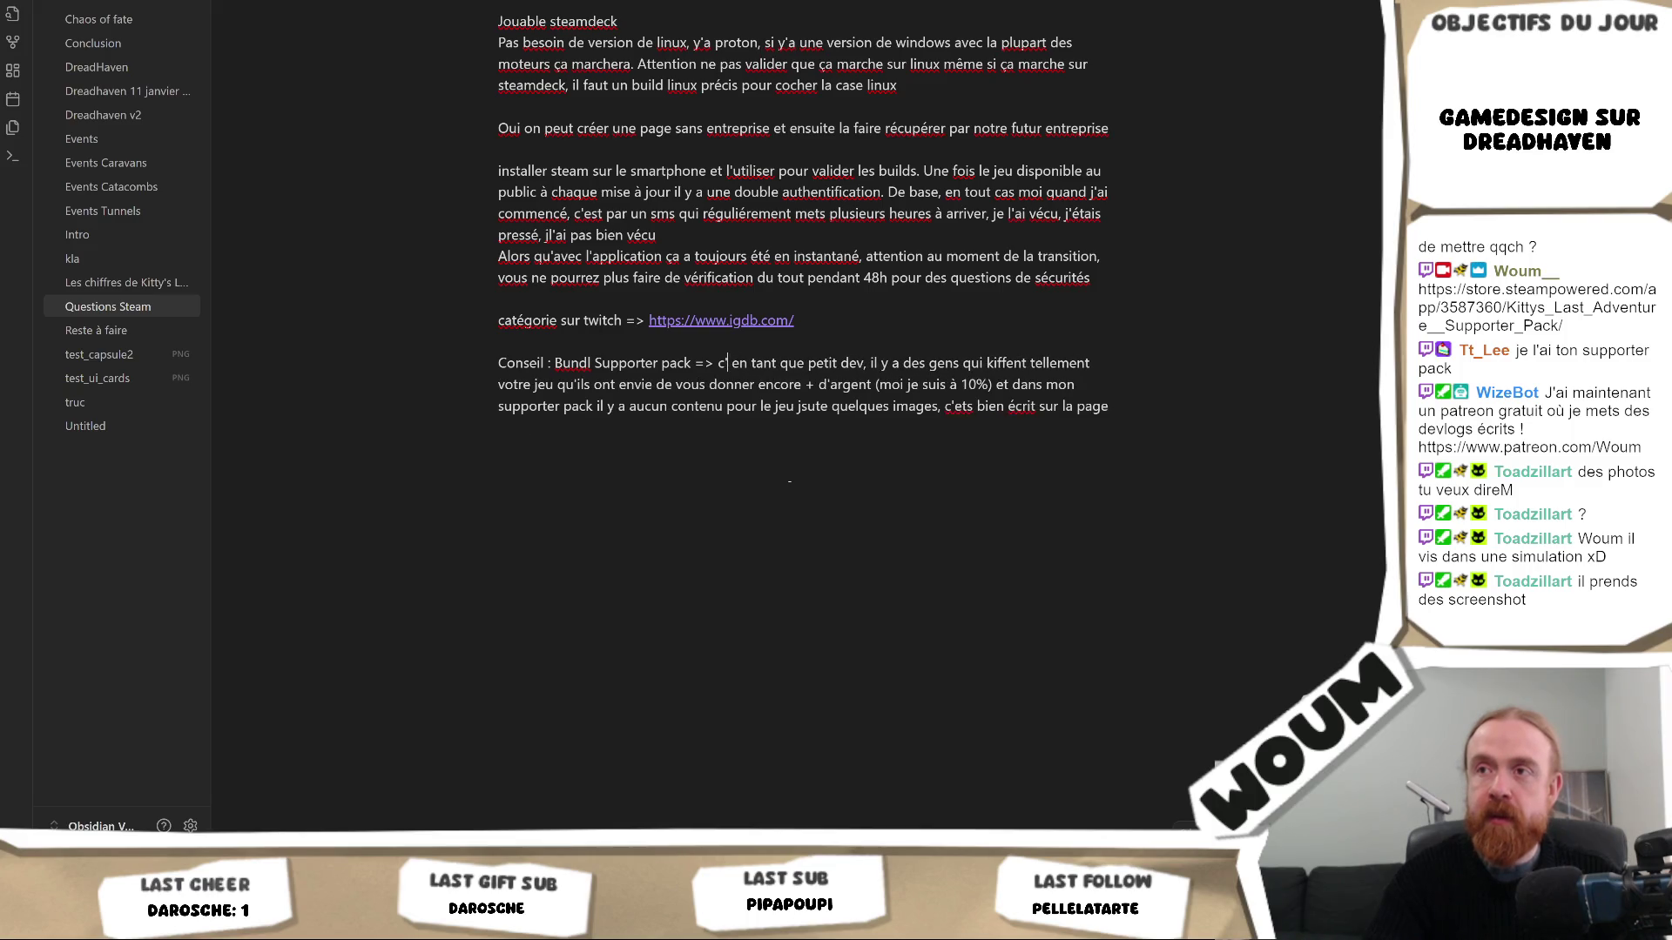
pyautogui.press('BackSpace')
pyautogui.press('BackSpace')
pyautogui.press('BackSpace')
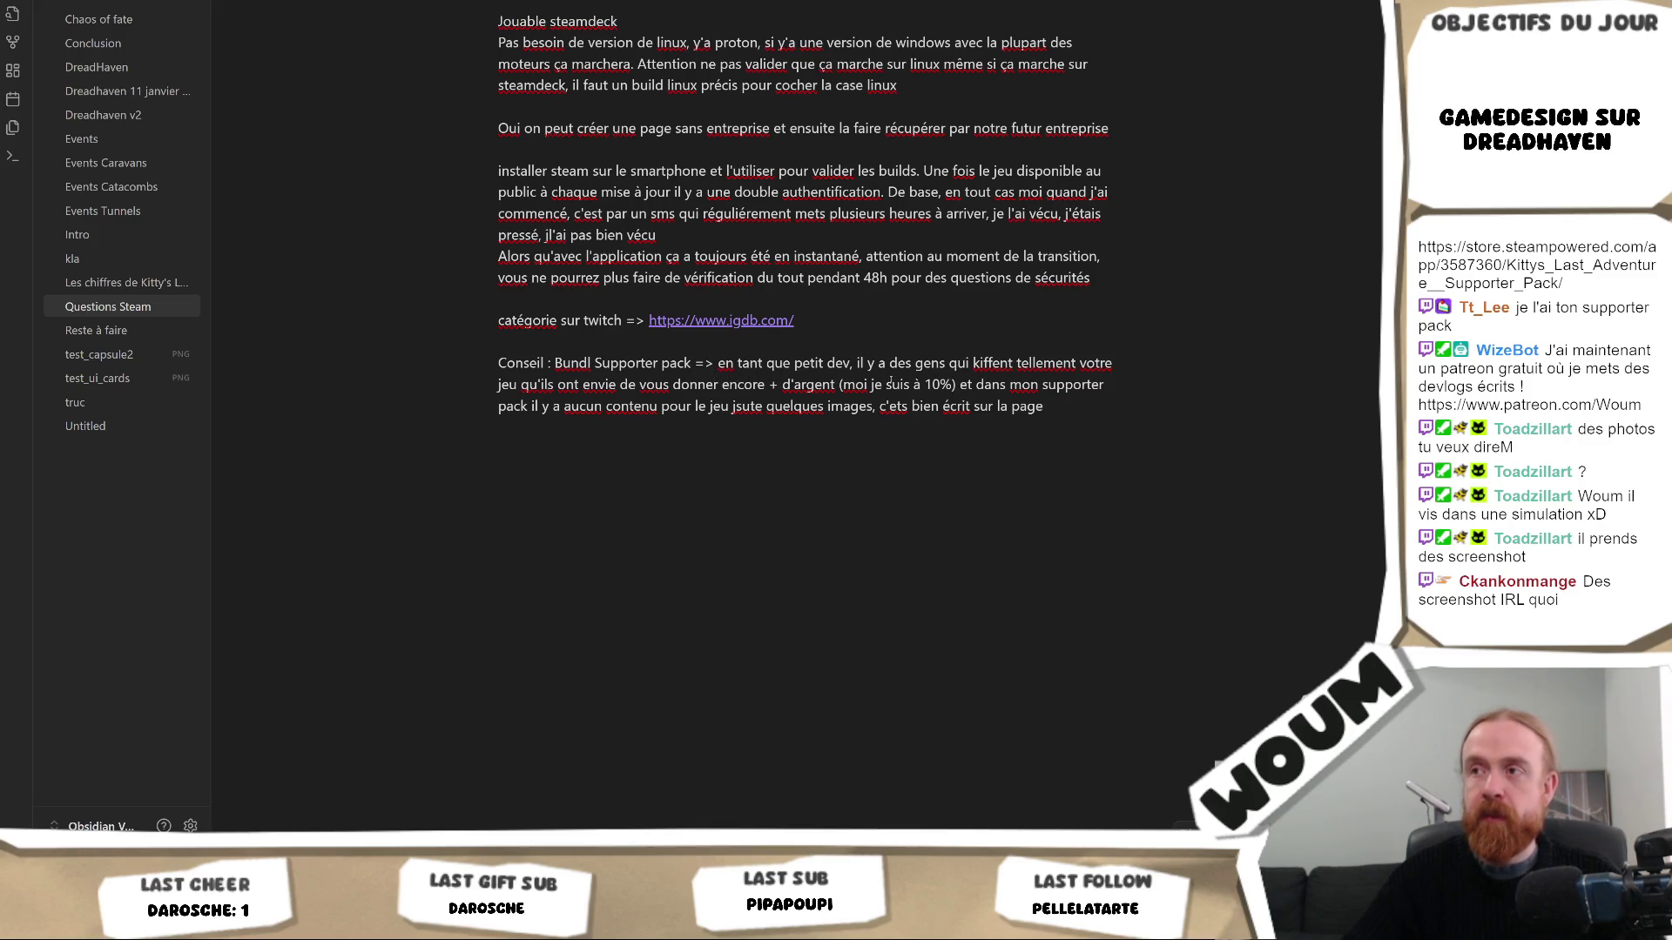
pyautogui.write("j'ai donc d")
pyautogui.press('BackSpace')
pyautogui.write('créé un dlc')
pyautogui.hotkey('shift', 'Right')
pyautogui.hotkey('shift', 'Right')
pyautogui.hotkey('shift', 'Right')
pyautogui.hotkey('shift', 'Right')
pyautogui.hotkey('shift', 'Right')
pyautogui.hotkey('shift', 'Right')
pyautogui.hotkey('shift', 'Right')
pyautogui.hotkey('shift', 'Right')
pyautogui.press('Delete')
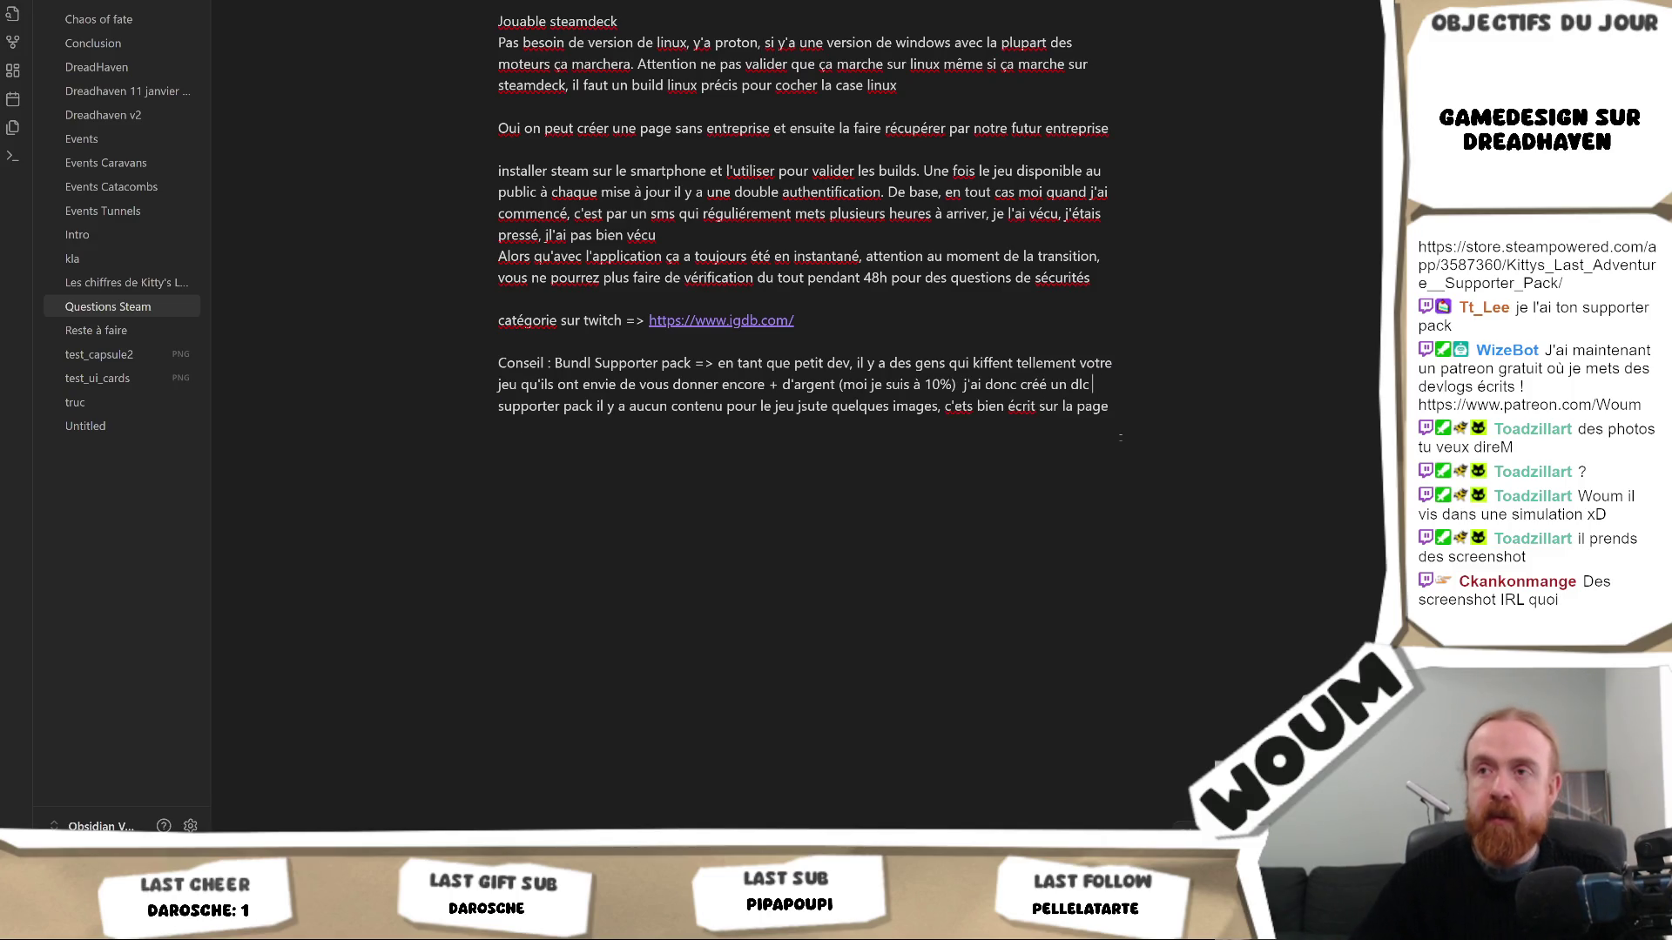
pyautogui.write('où')
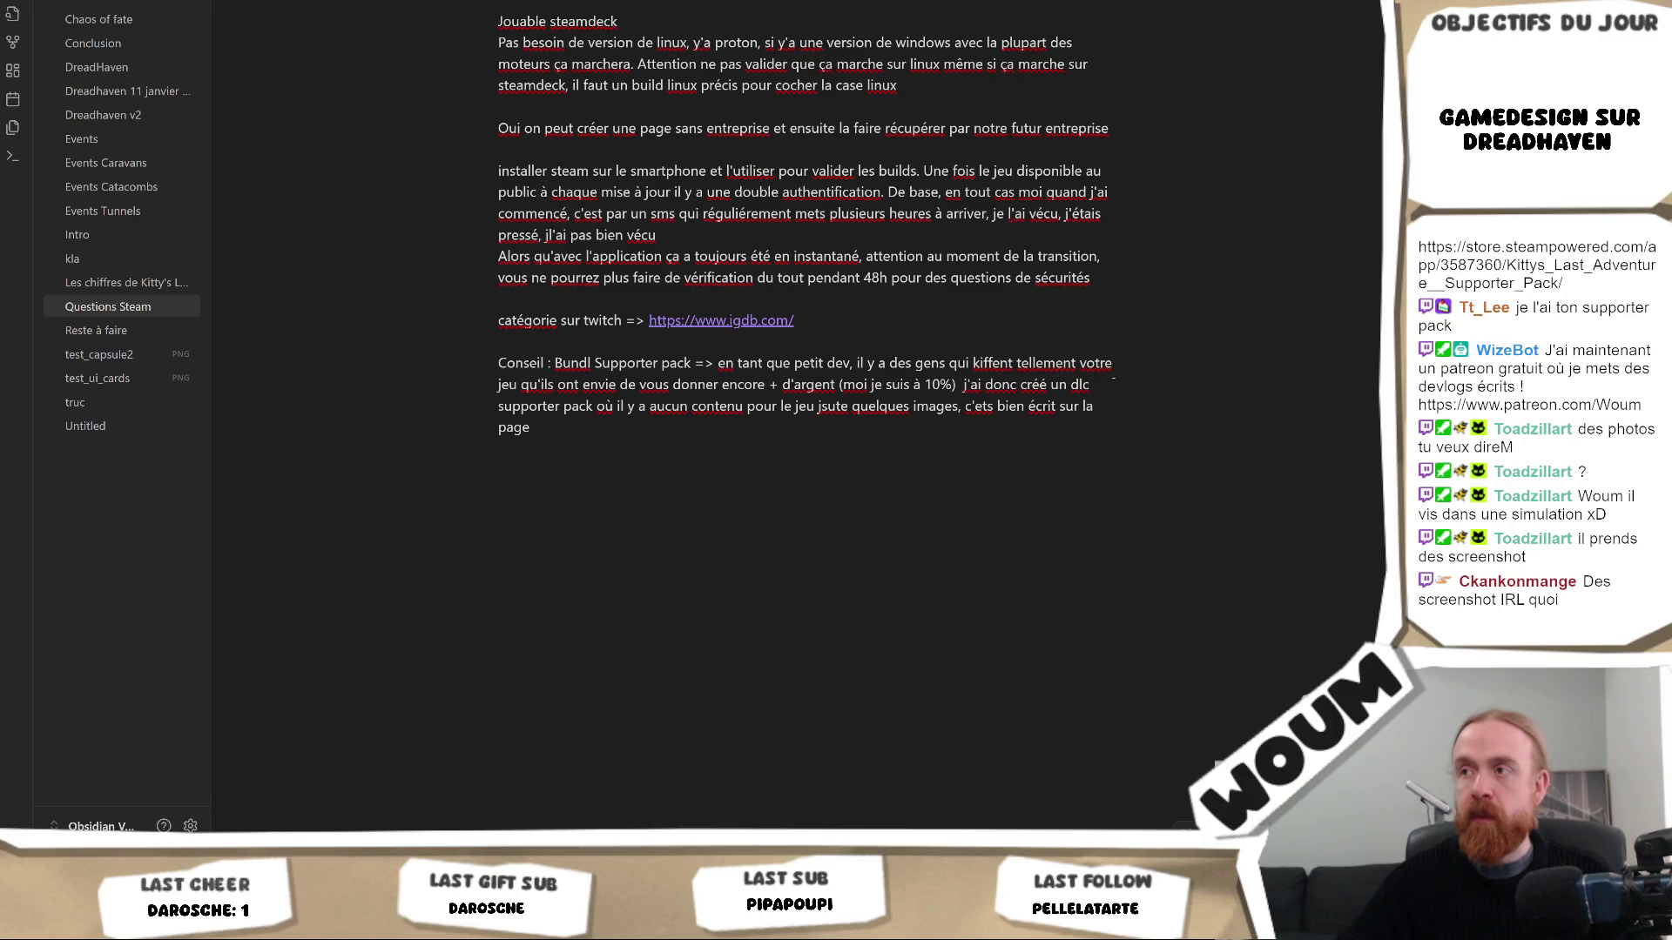
pyautogui.write('à 2€')
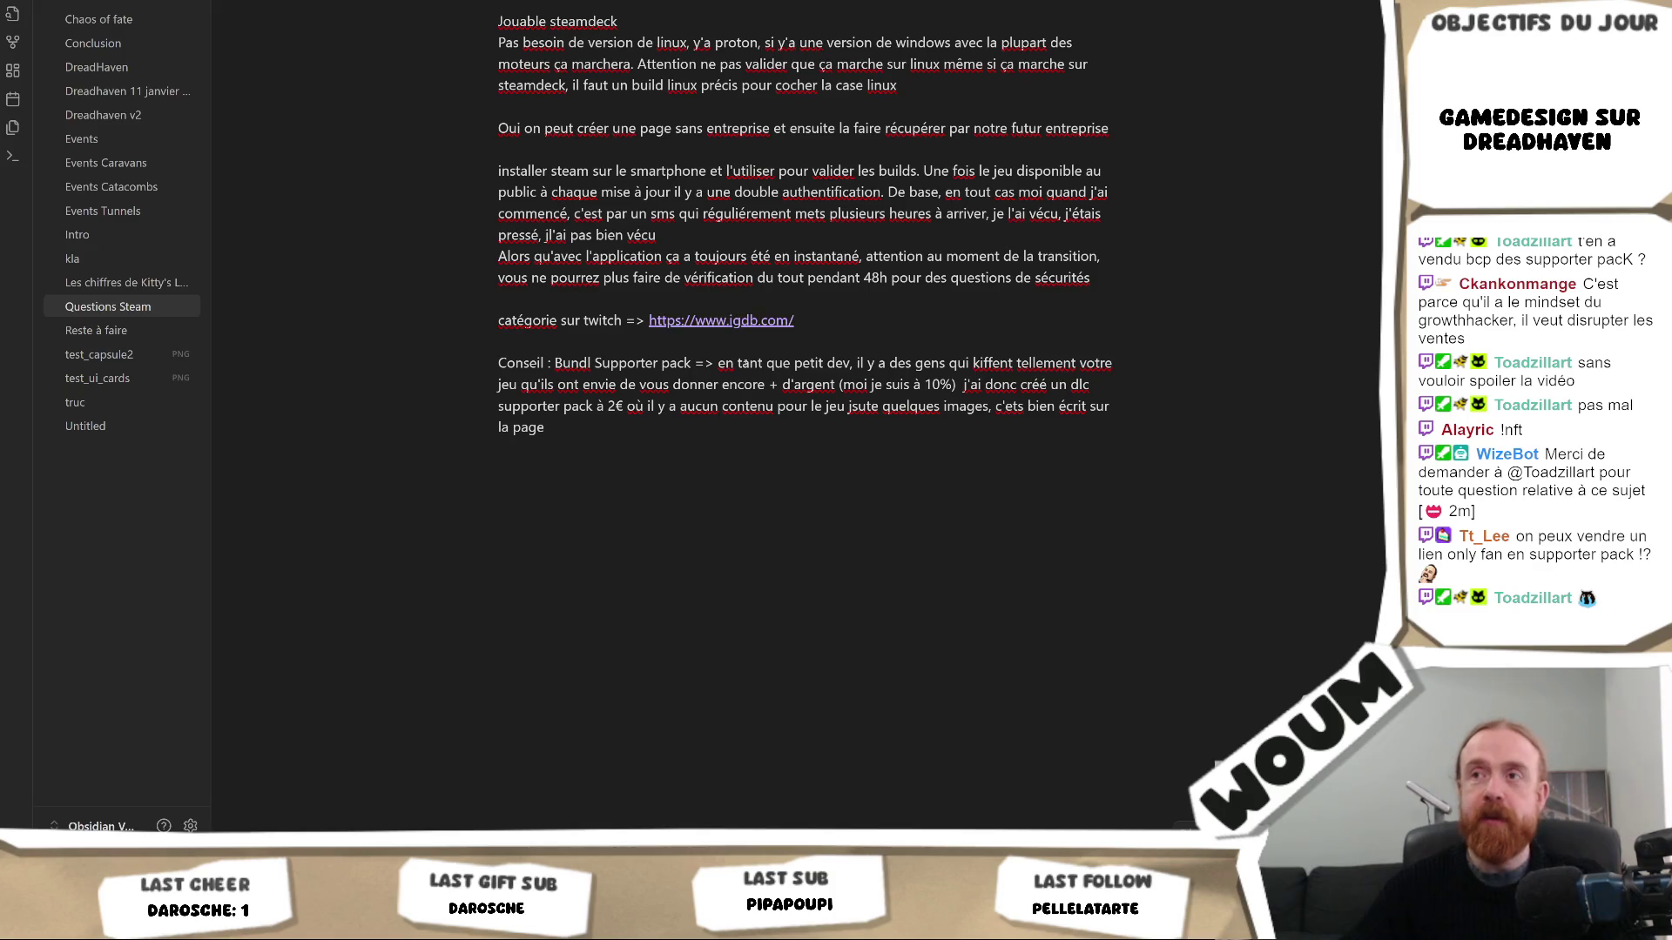
pyautogui.scroll(4, 817, 391)
pyautogui.scroll(5, 816, 391)
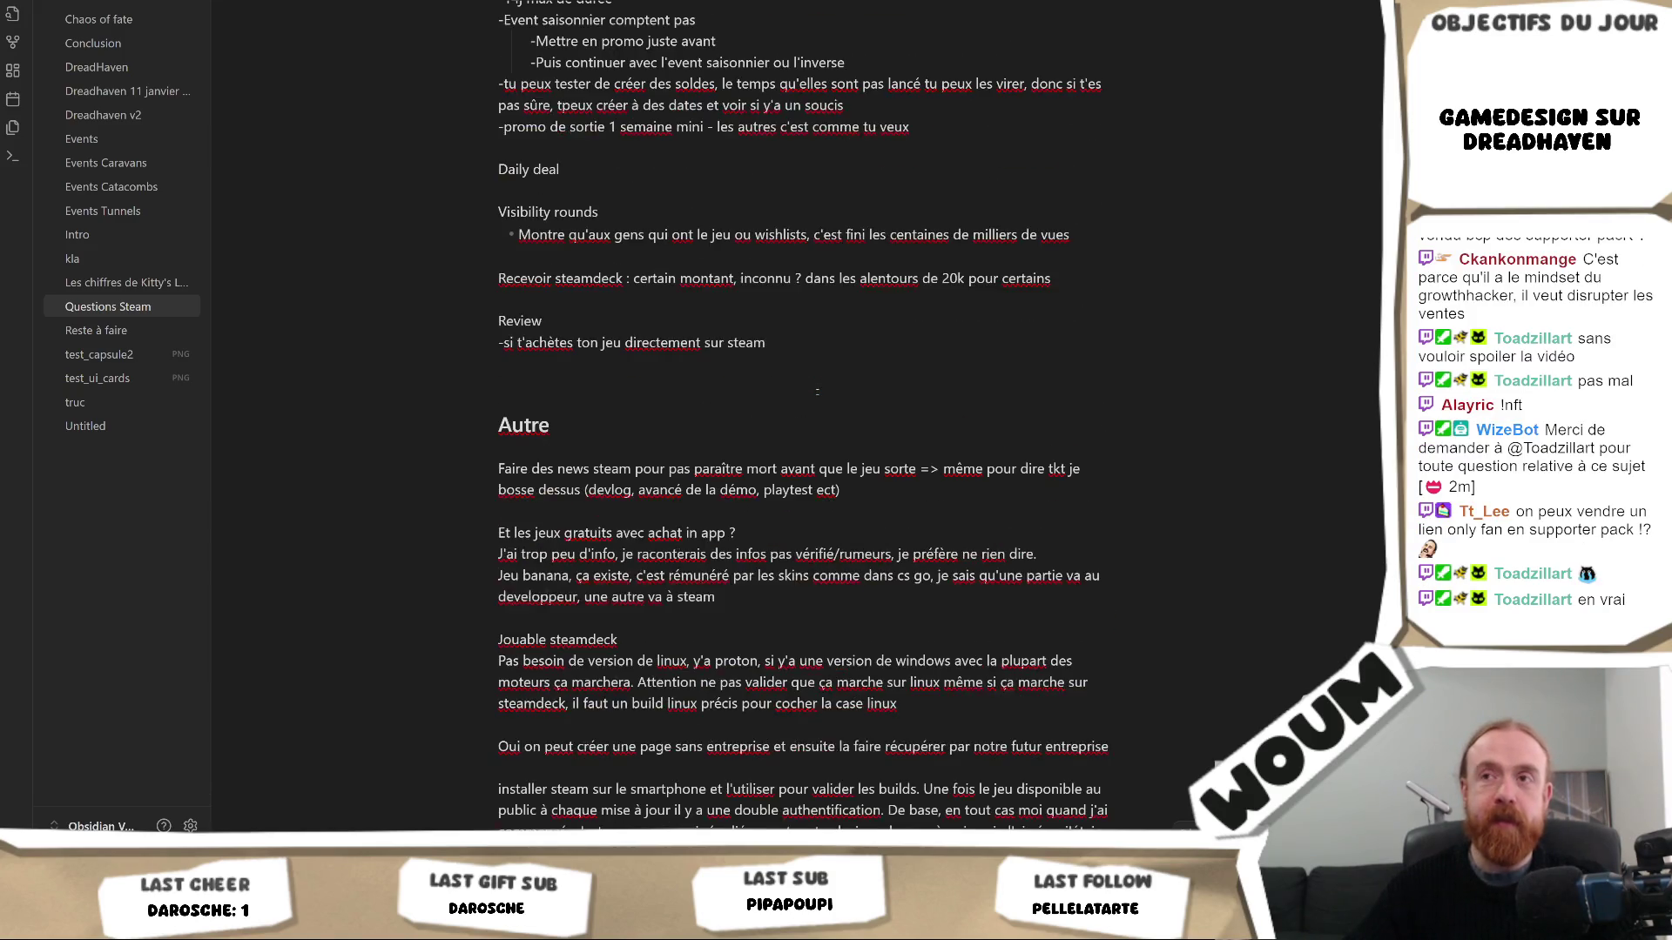
pyautogui.scroll(6, 851, 397)
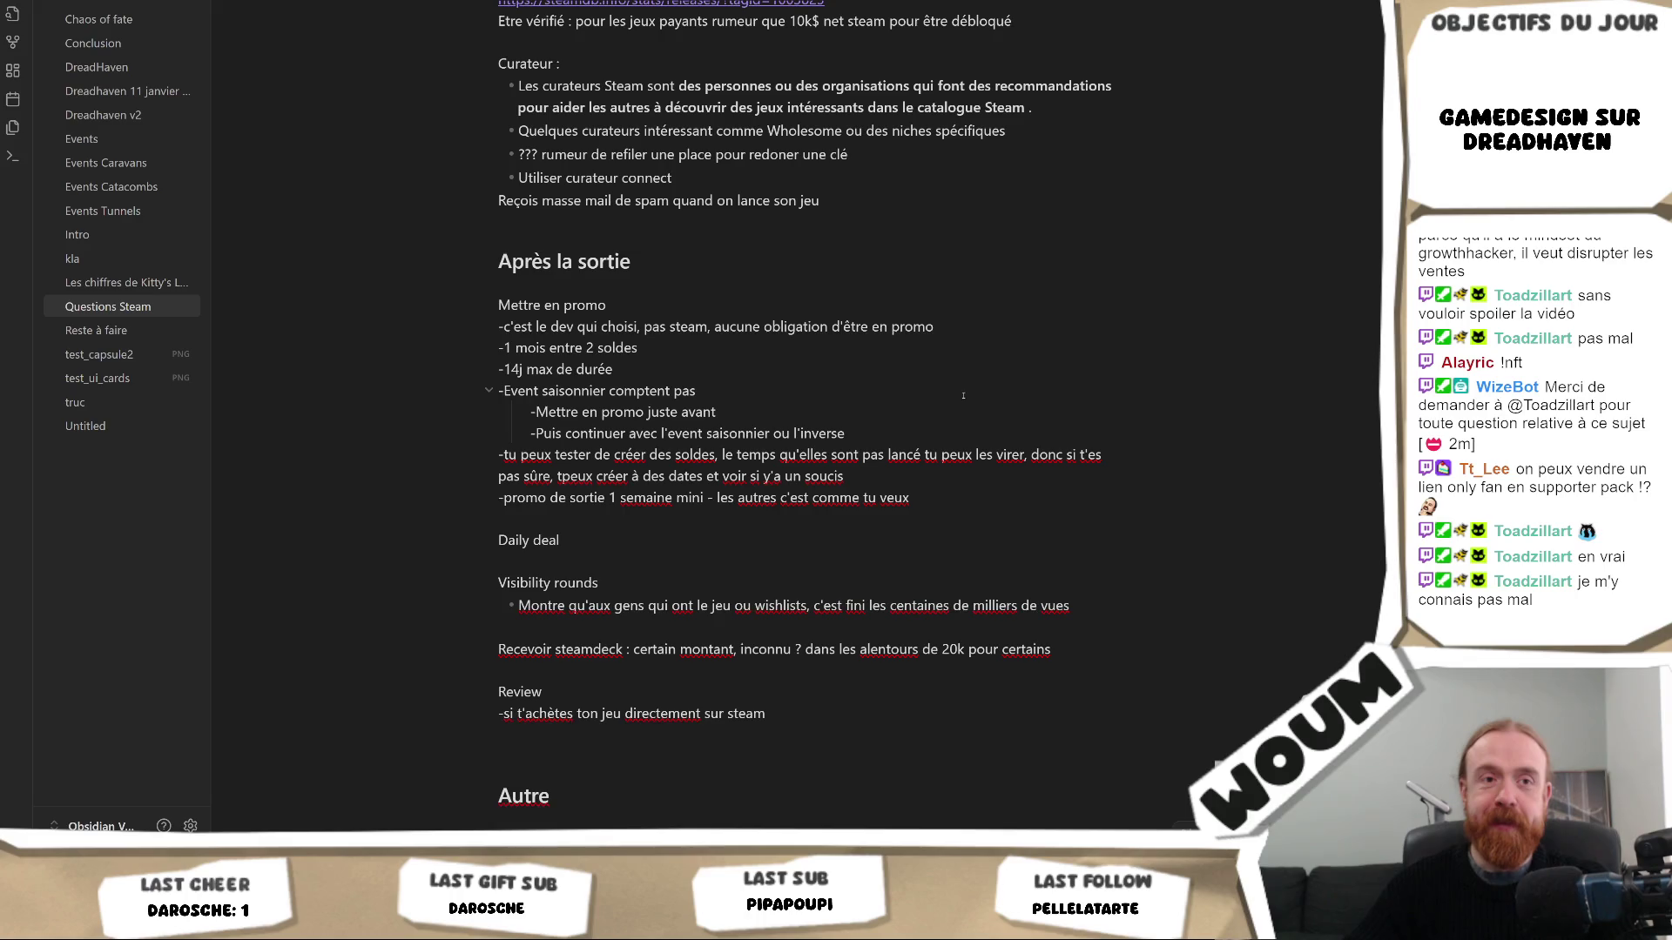
pyautogui.scroll(4, 963, 390)
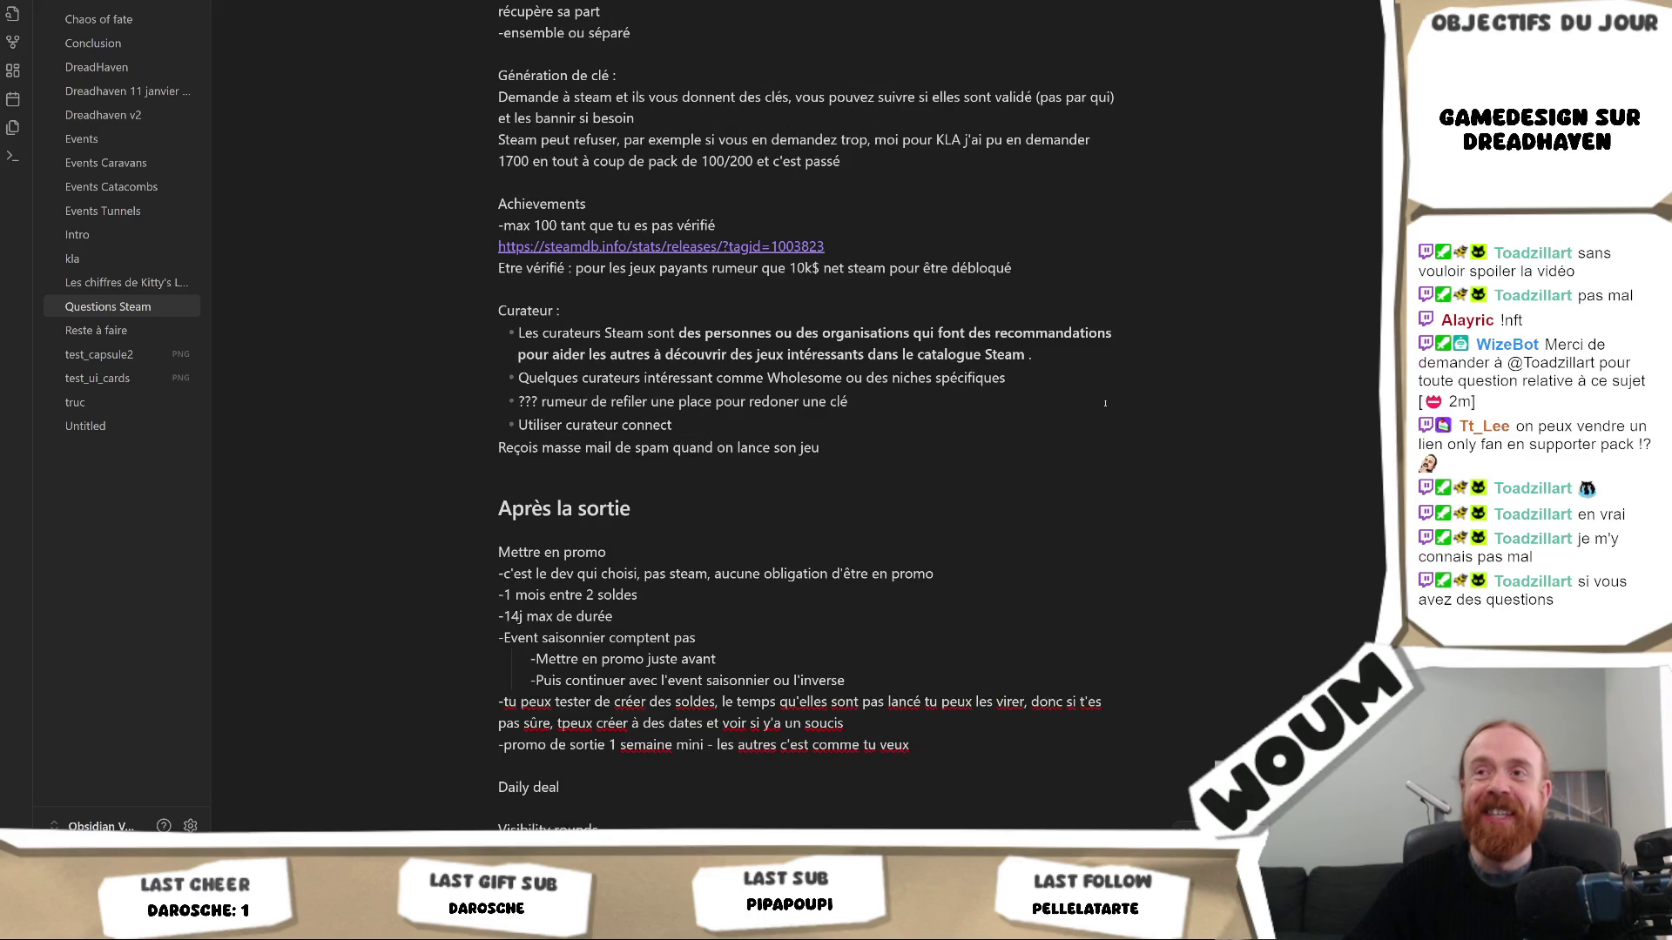
pyautogui.scroll(4, 1116, 416)
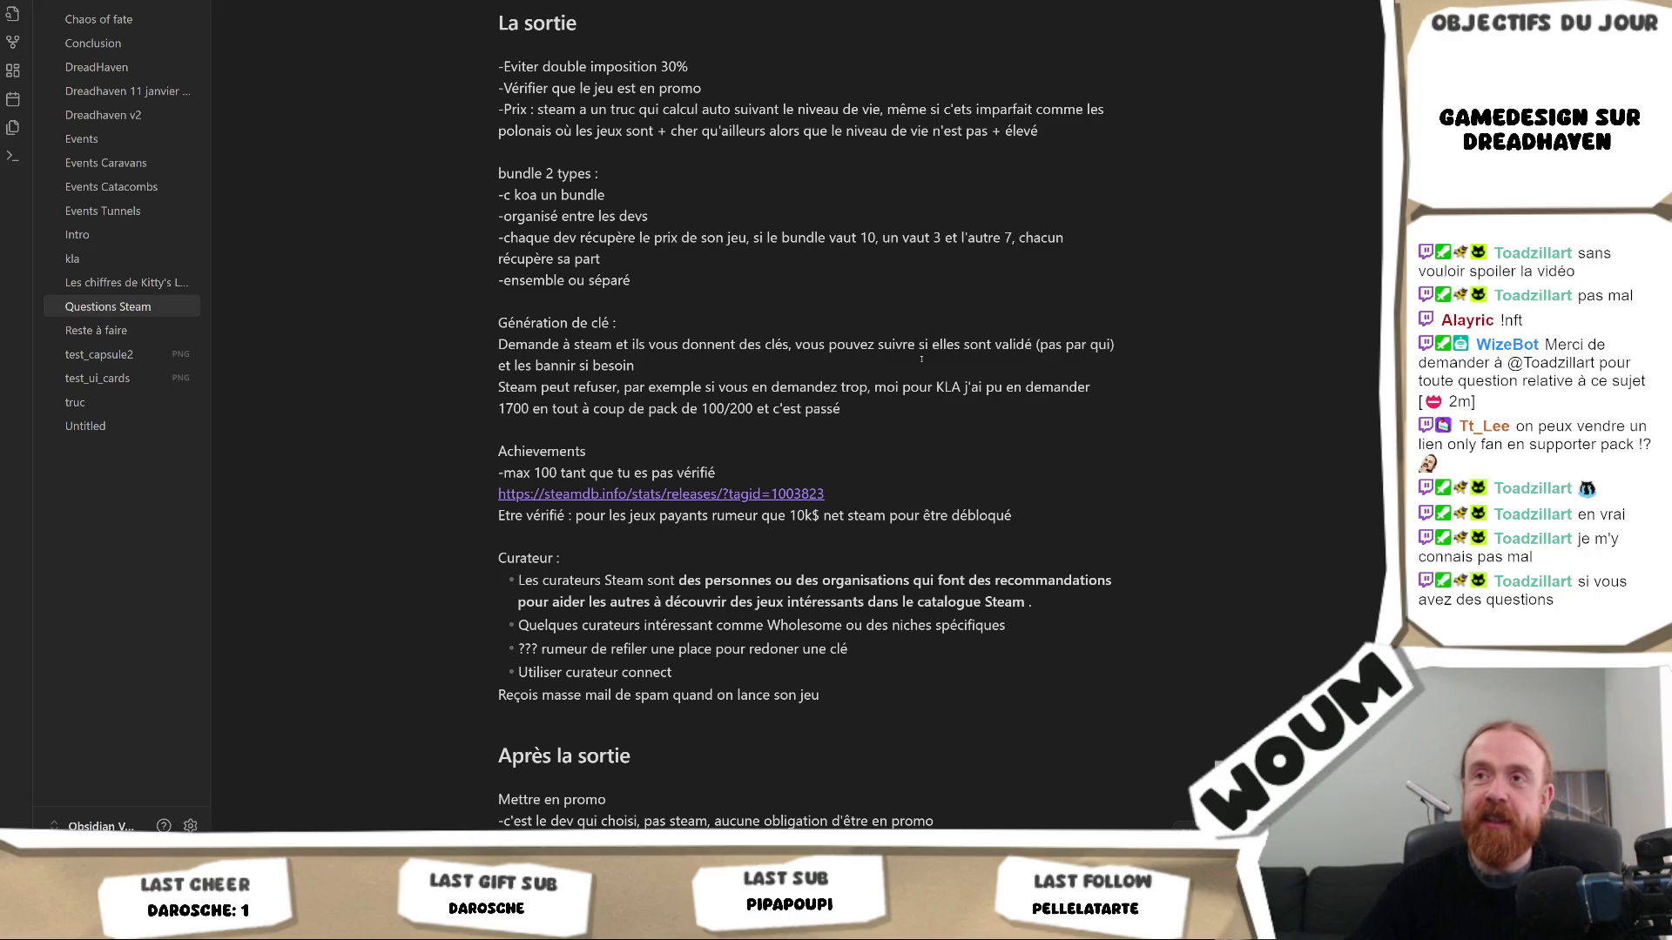
pyautogui.scroll(5, 894, 291)
pyautogui.scroll(3, 895, 297)
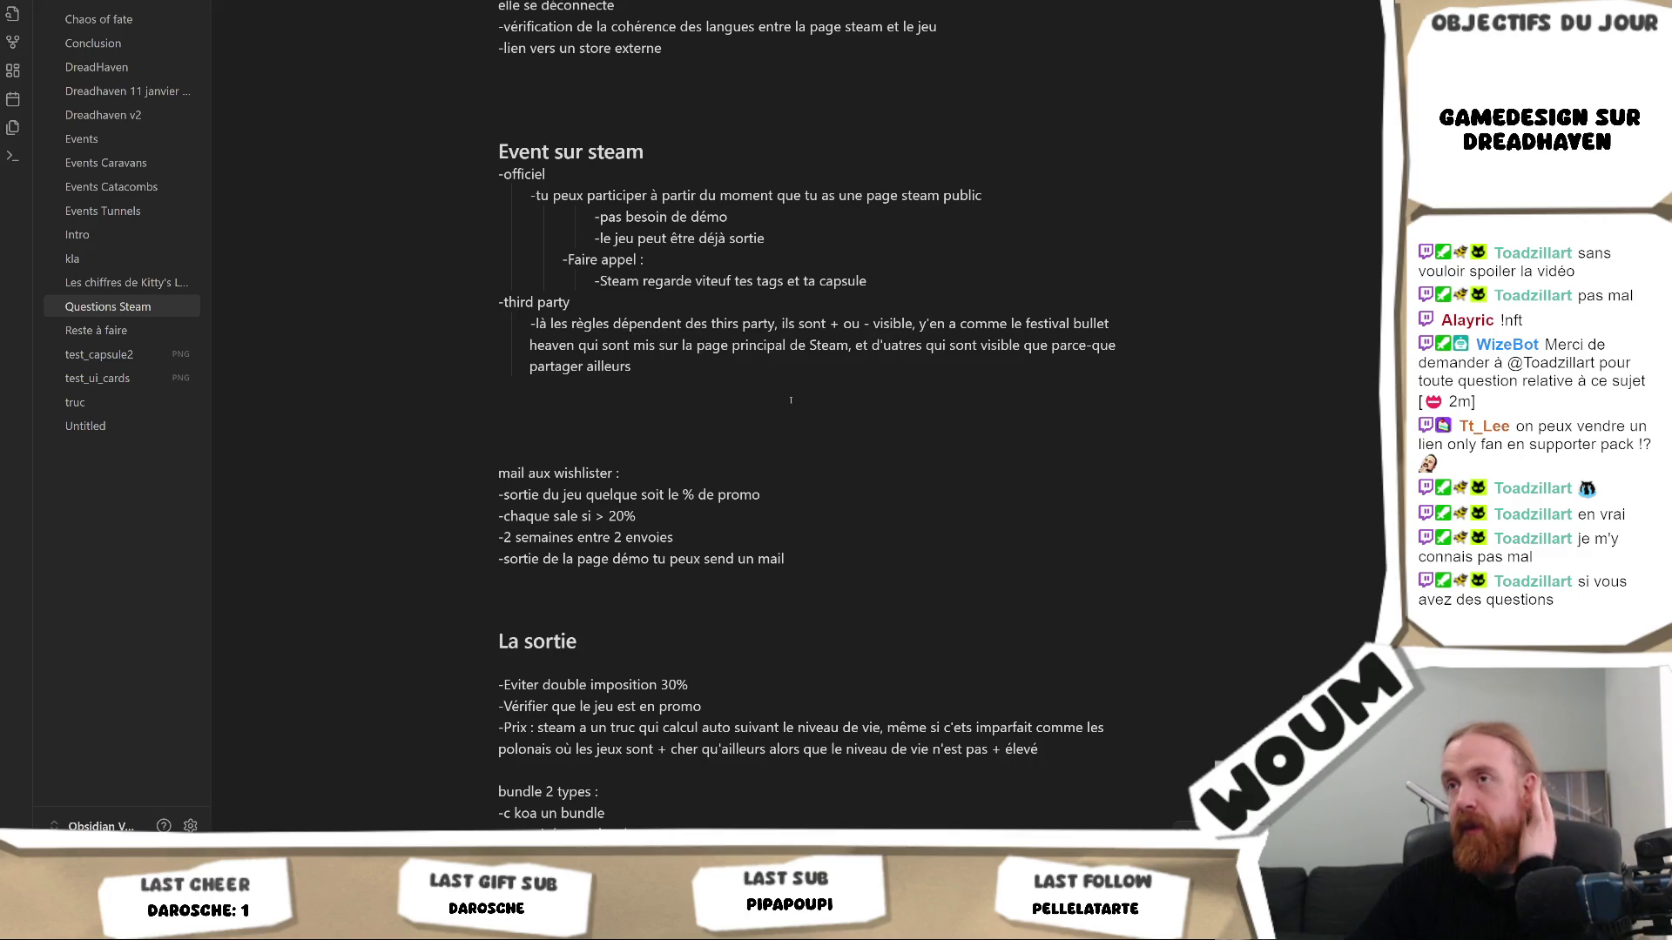
pyautogui.scroll(3, 789, 413)
pyautogui.scroll(-3, 732, 450)
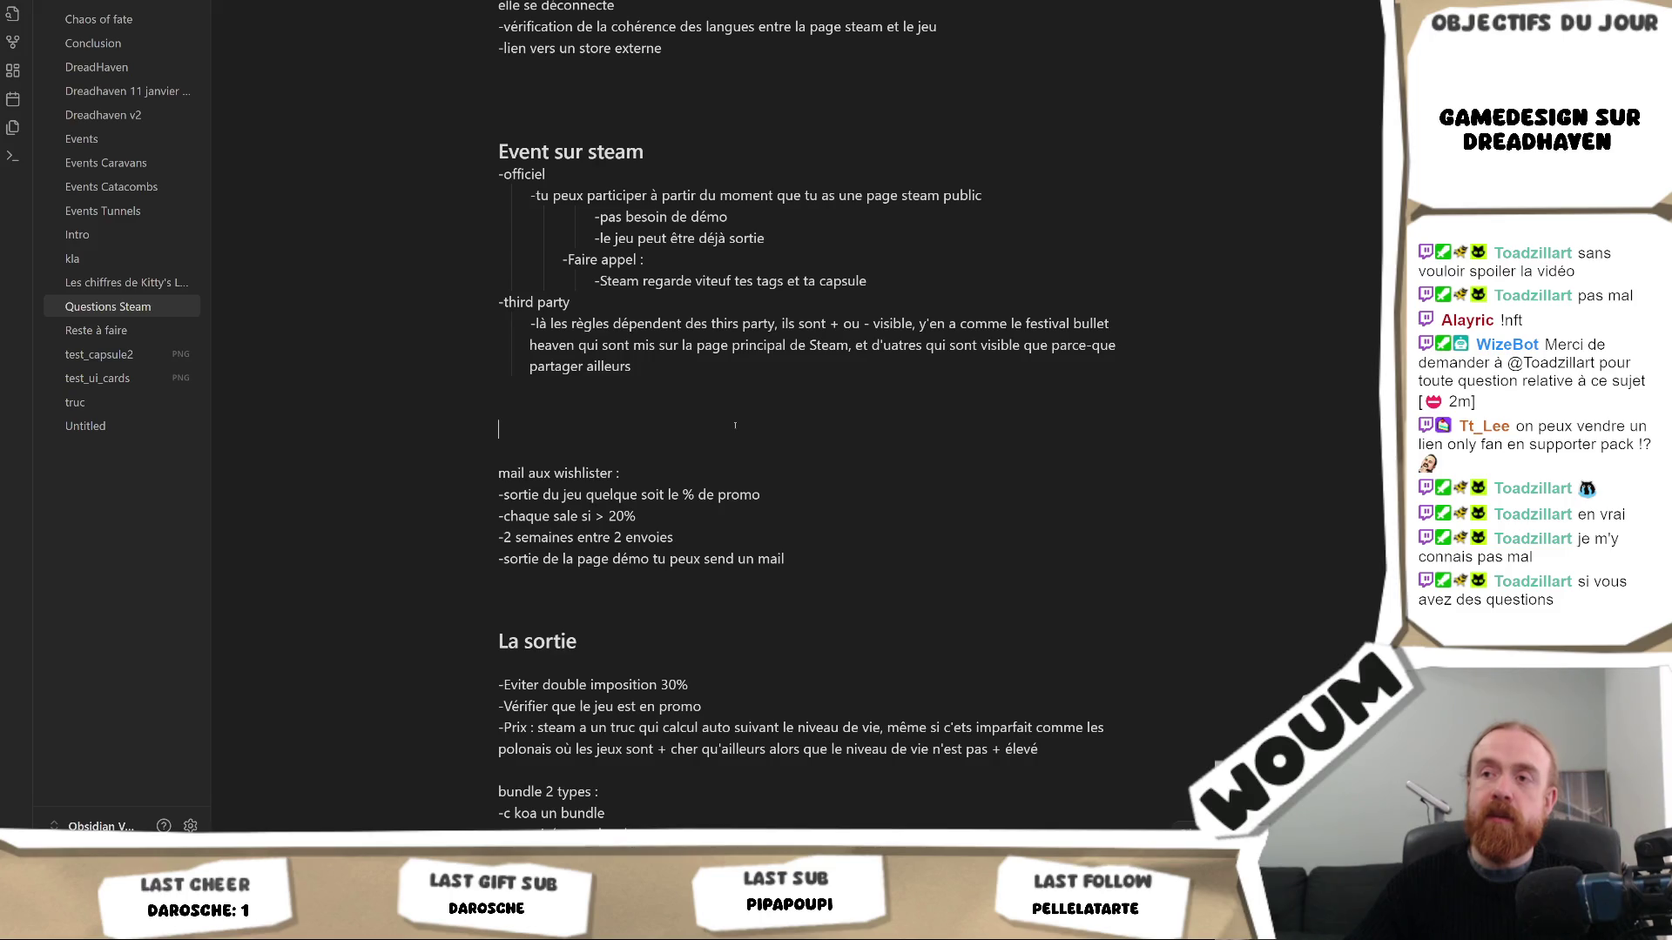
pyautogui.write('Pourquoi tout le monde casse les bonbons avec les wishlists')
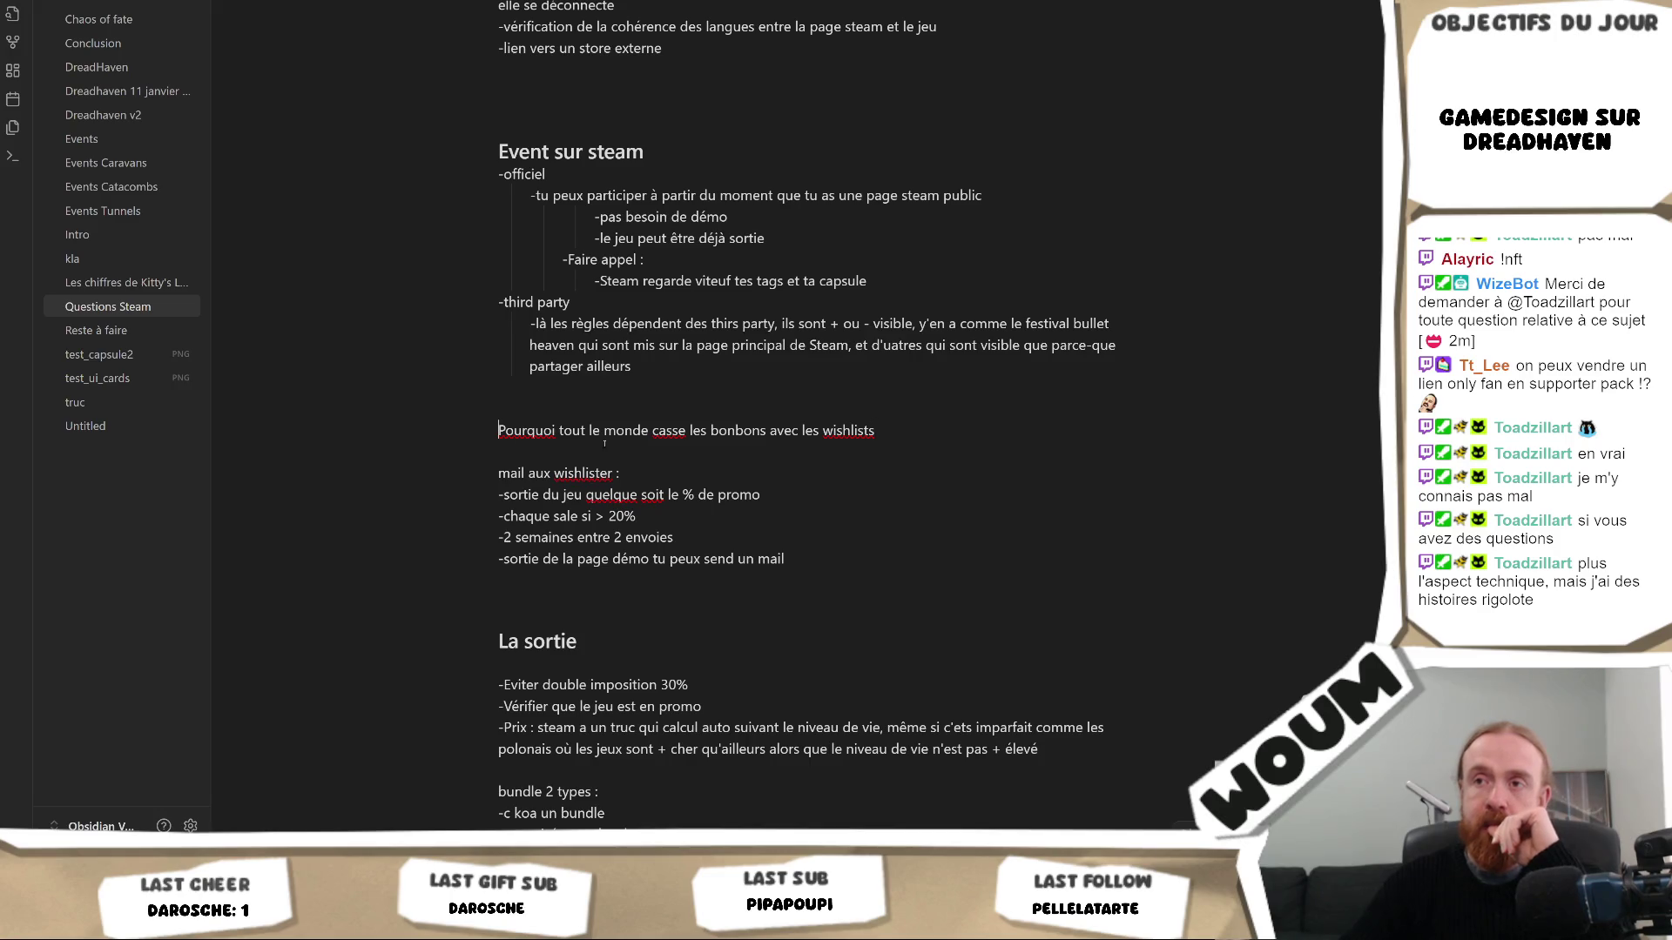
pyautogui.write('##')
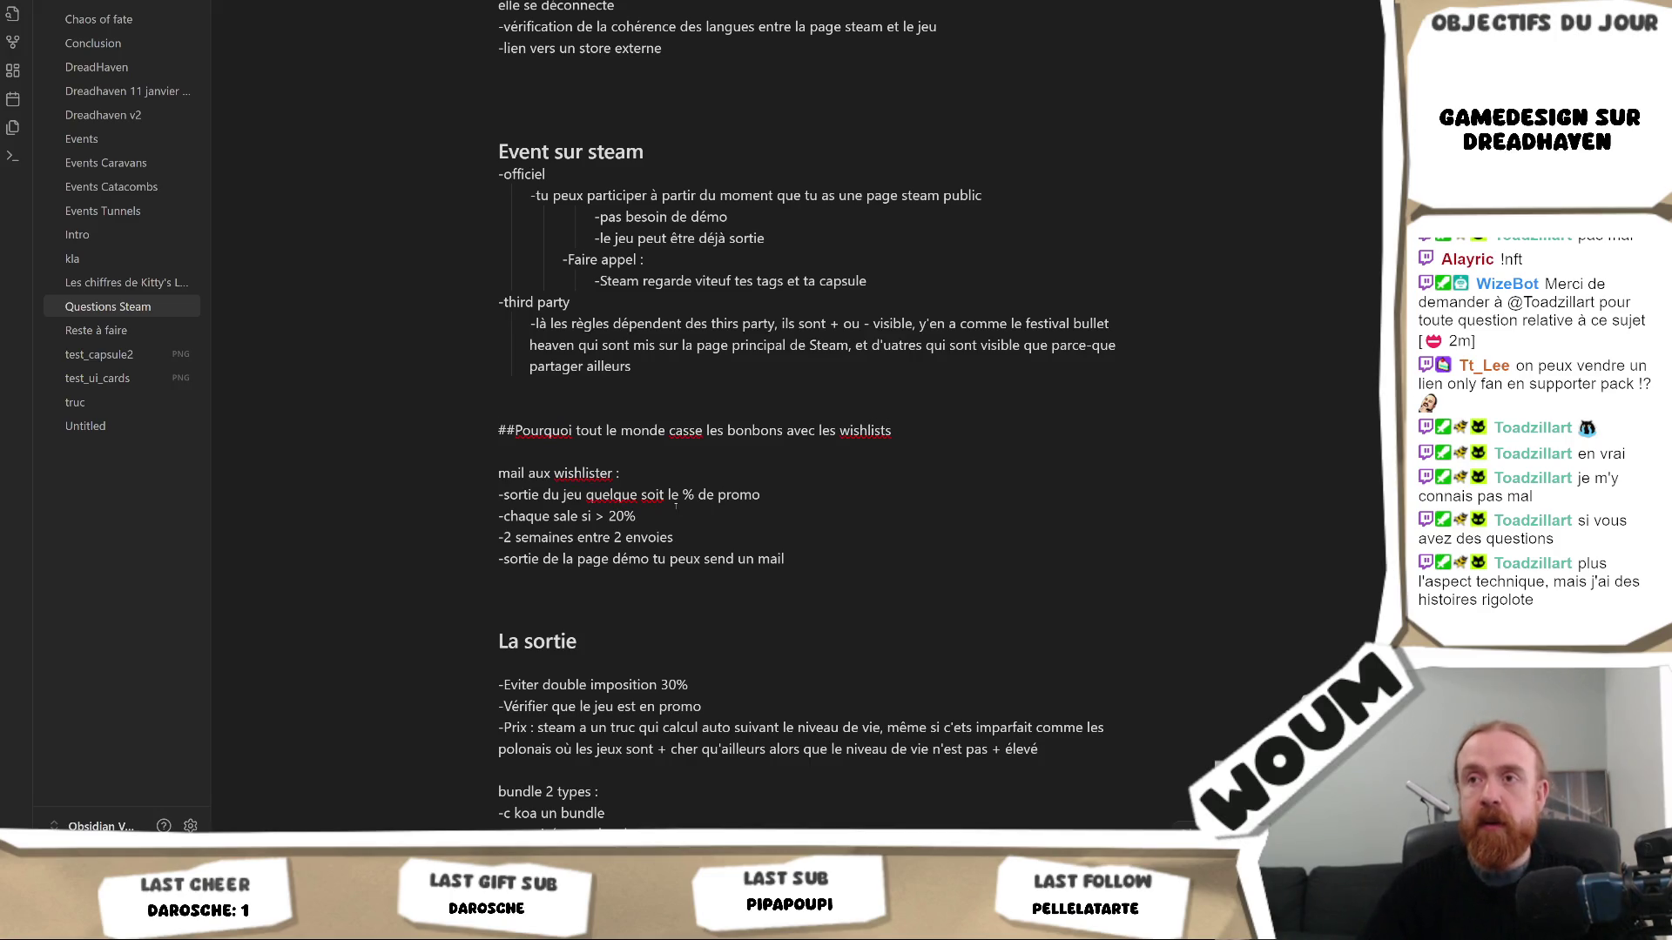
# Make the wishlists line a '## ' heading and start the sentence about wishlisters receiving mails
pyautogui.press('Down')
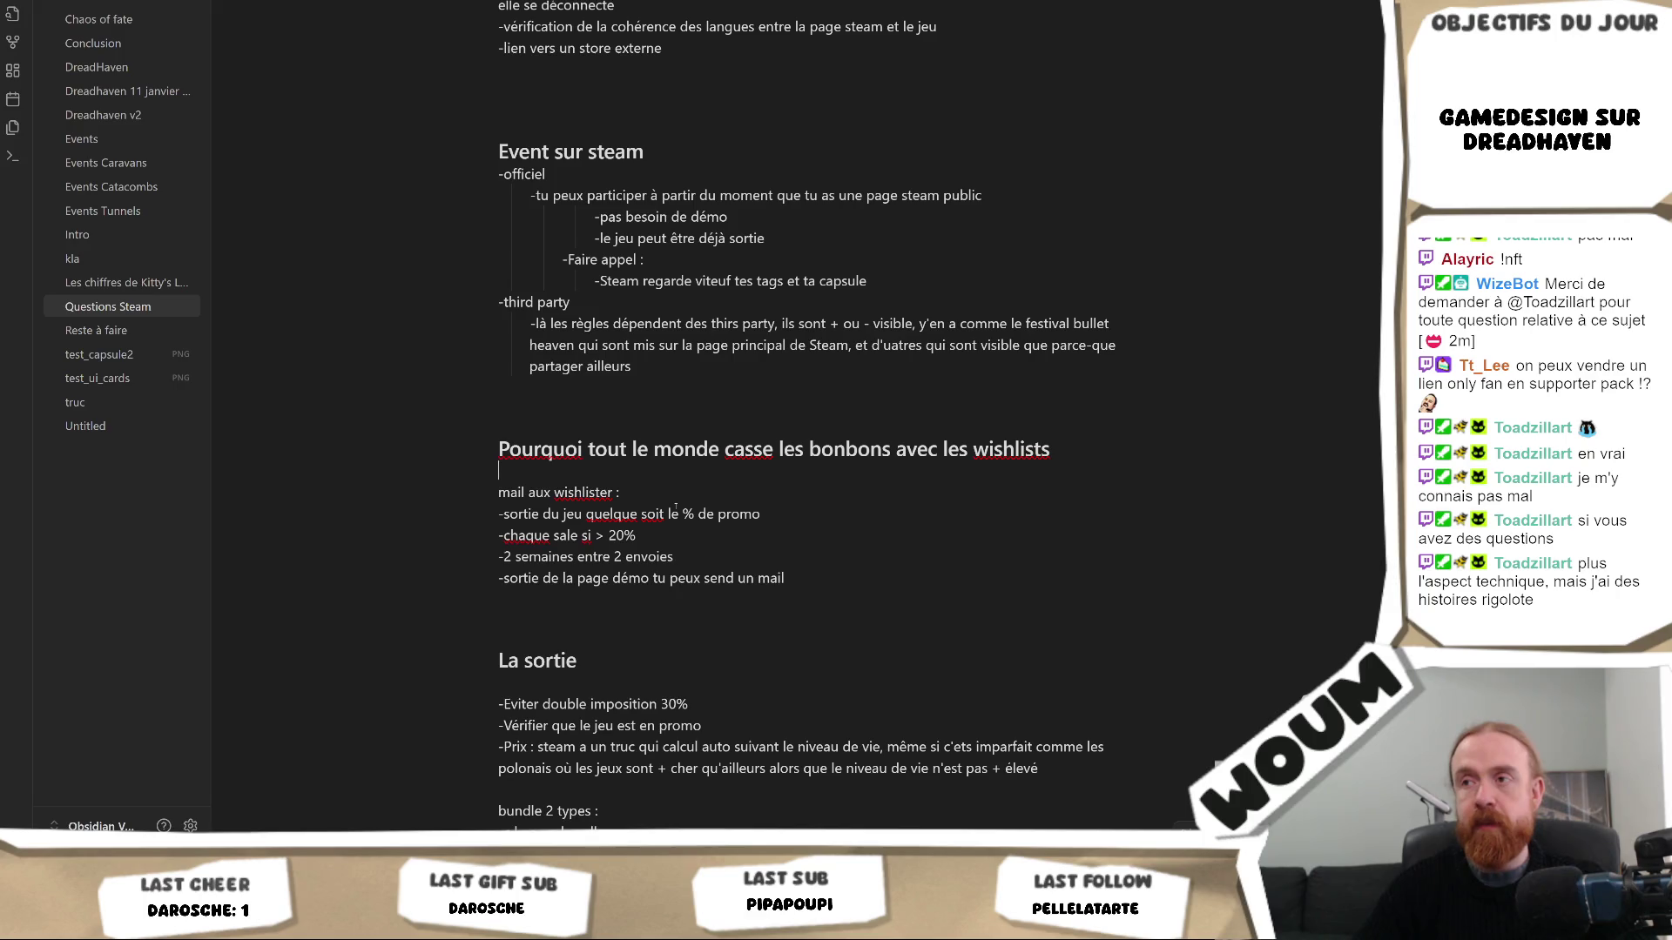
pyautogui.press('Return')
pyautogui.press('Return')
pyautogui.press('Up')
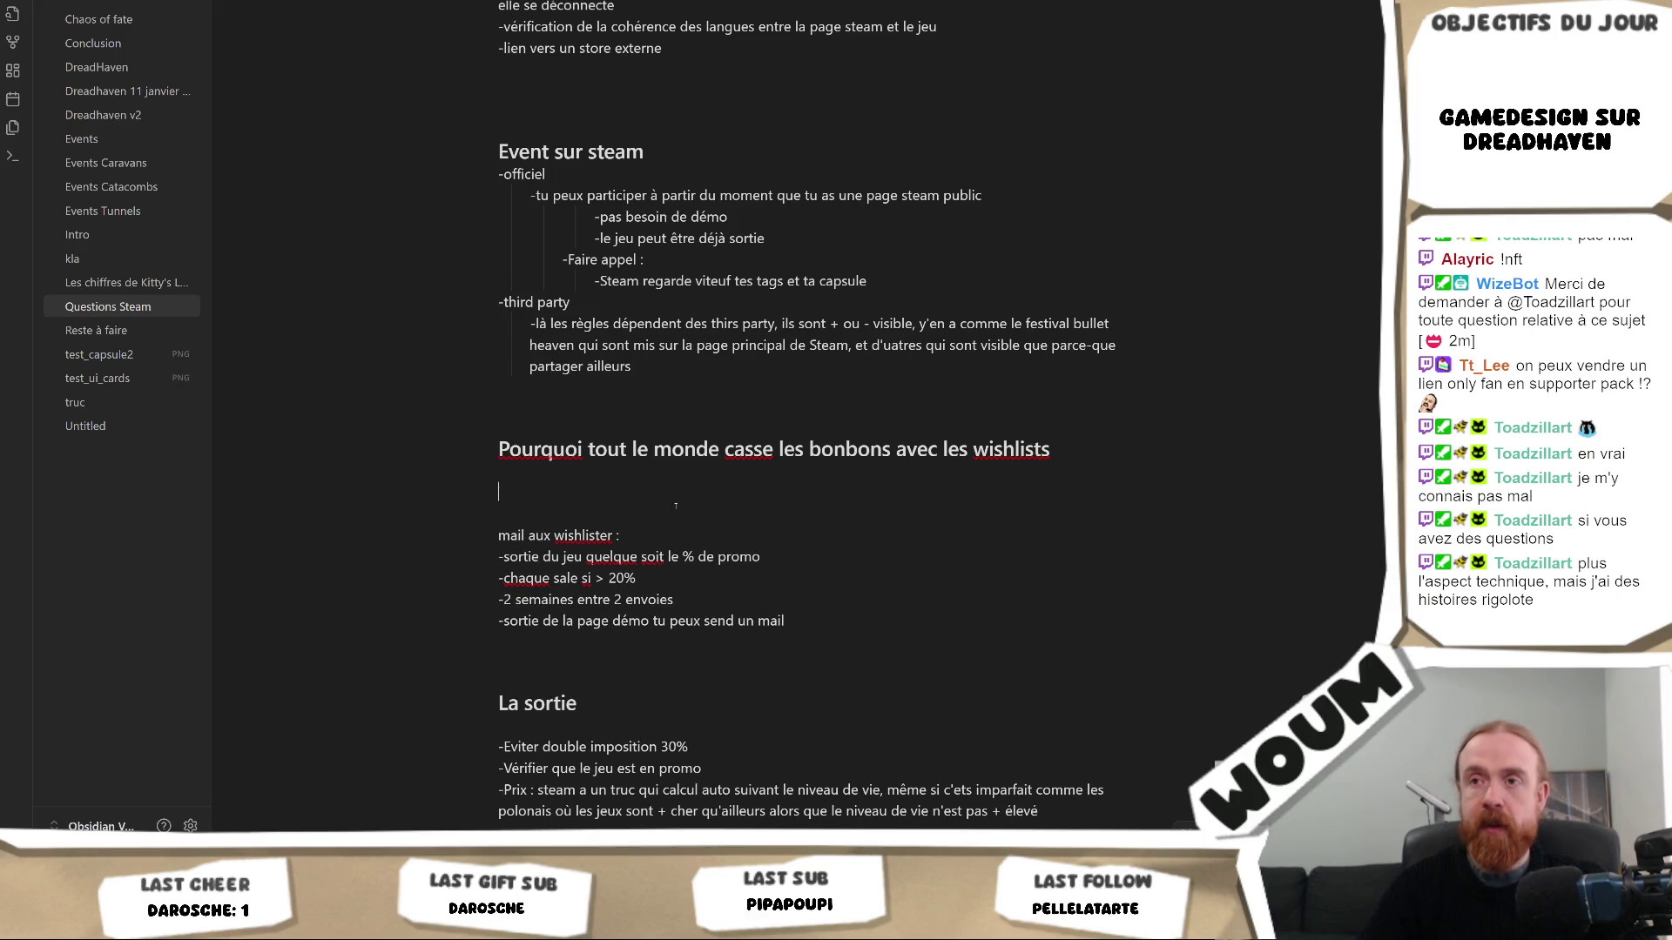
pyautogui.write('Les gens qui so')
pyautogui.press('BackSpace')
pyautogui.press('BackSpace')
pyautogui.press('BackSpace')
pyautogui.press('BackSpace')
pyautogui.write('wishli')
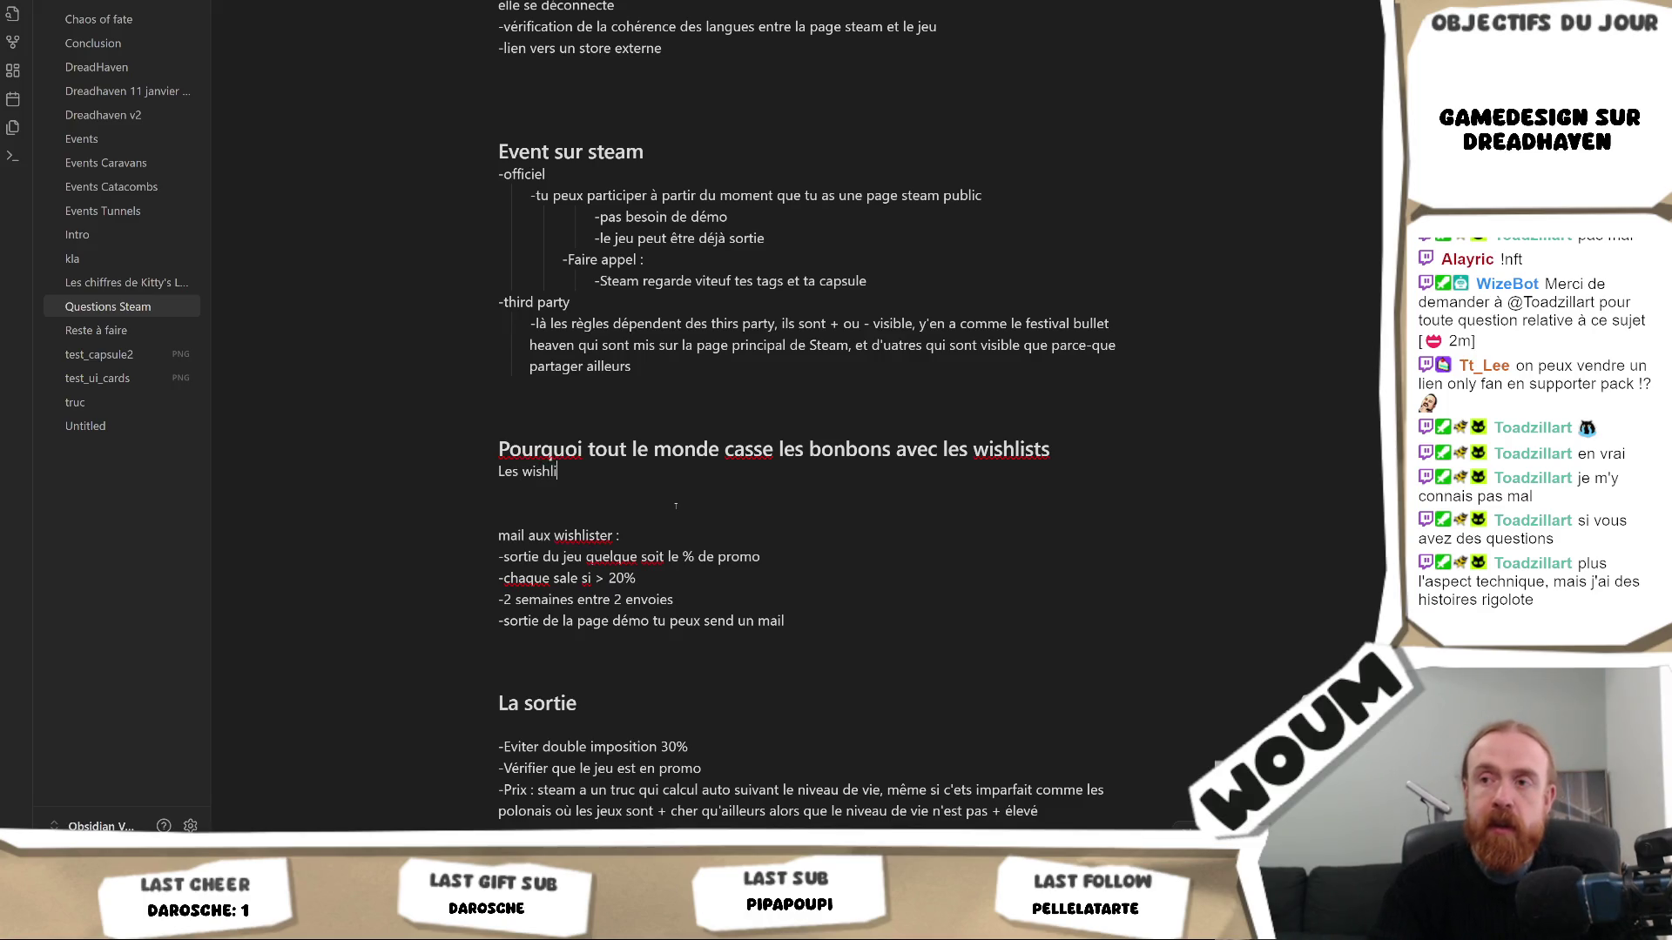
pyautogui.press('BackSpace')
pyautogui.press('BackSpace')
pyautogui.press('BackSpace')
pyautogui.press('BackSpace')
pyautogui.press('BackSpace')
pyautogui.write('personnes qui ont wishlist recoivent régulièrement des mails')
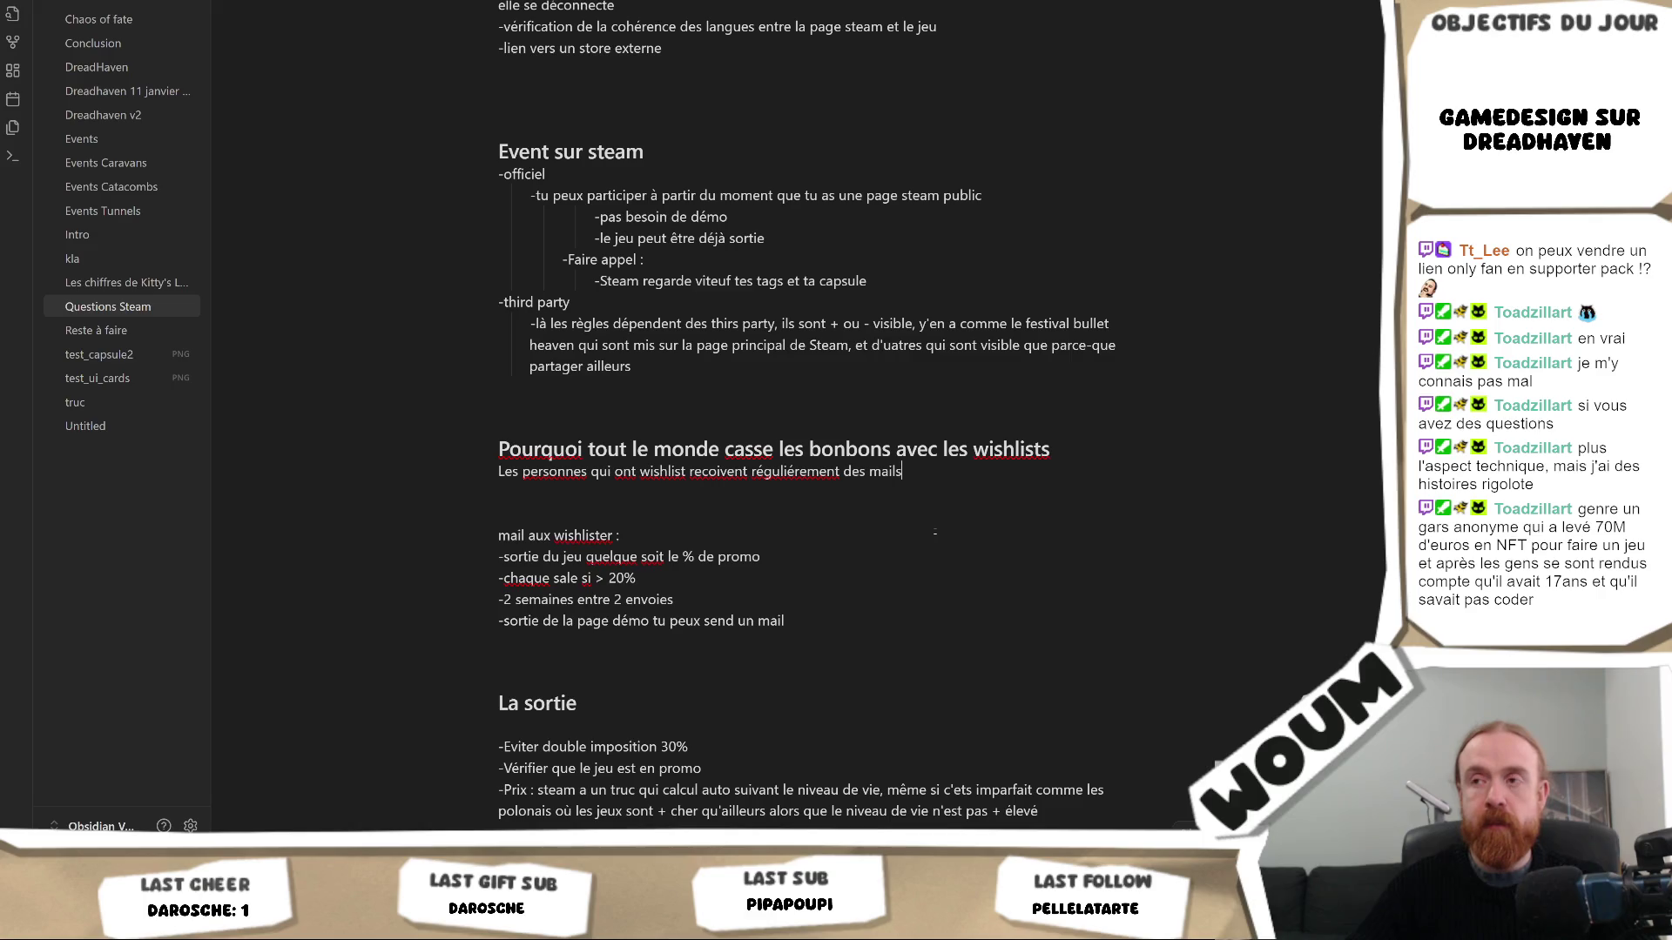
# Rewrite the sentence: 'Outre le fais les...' wishlisters get mails at different game stages to stay informed
pyautogui.moveTo(945, 466); pyautogui.dragTo(317, 498)
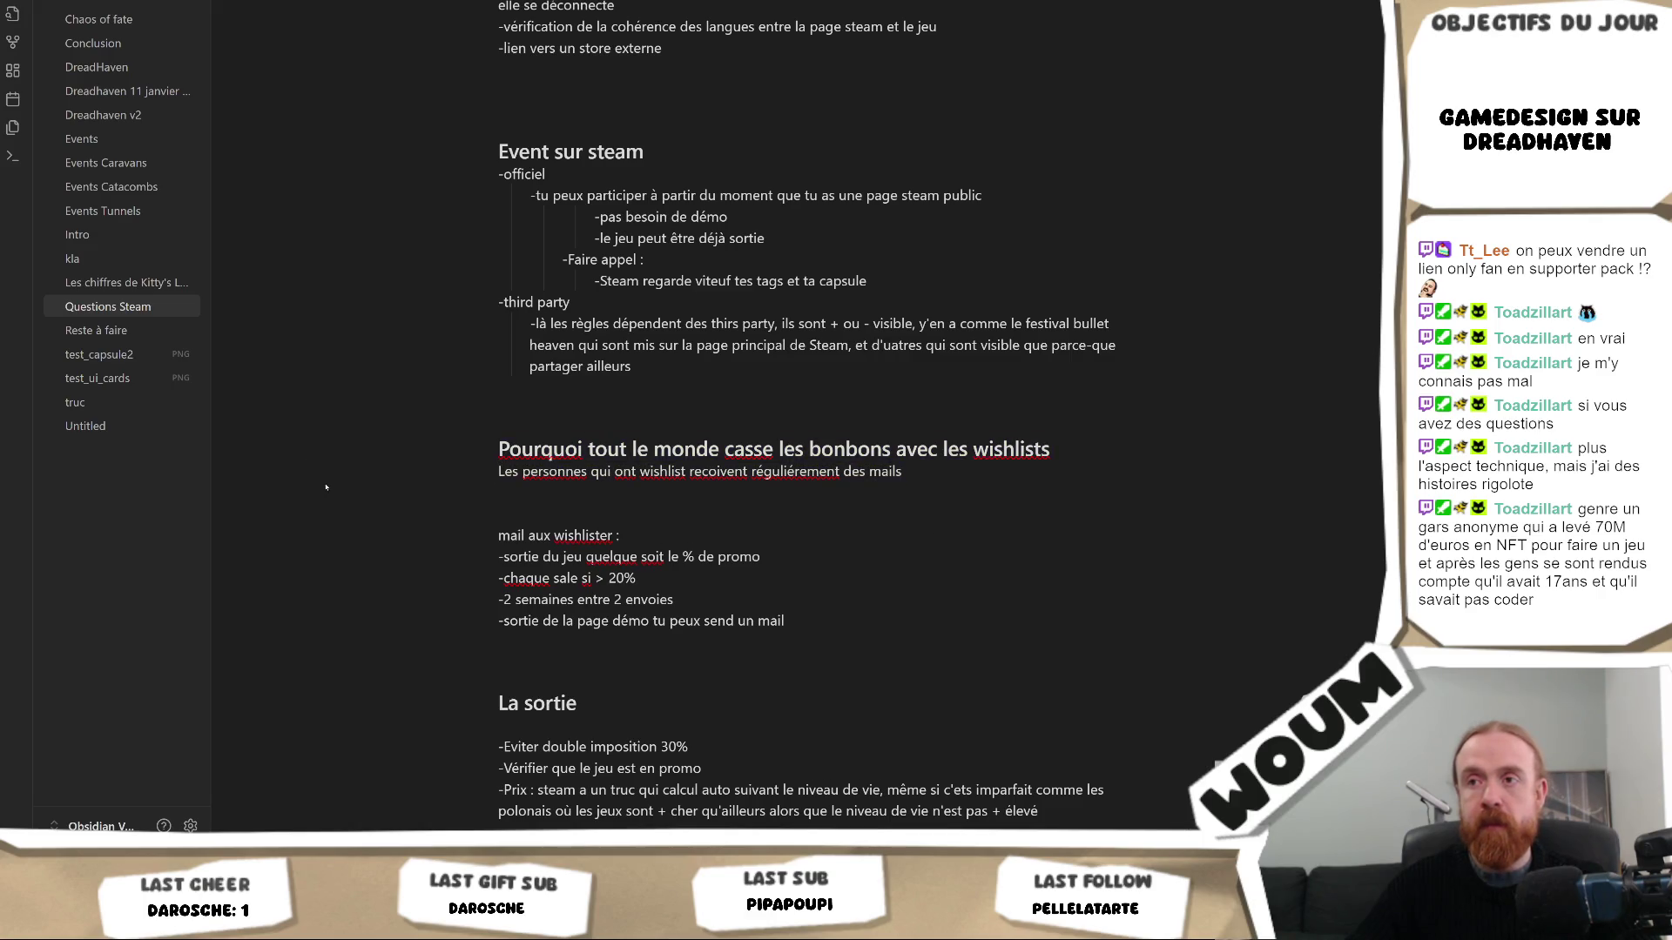
pyautogui.hotkey('shift', 'Up')
pyautogui.press('Left')
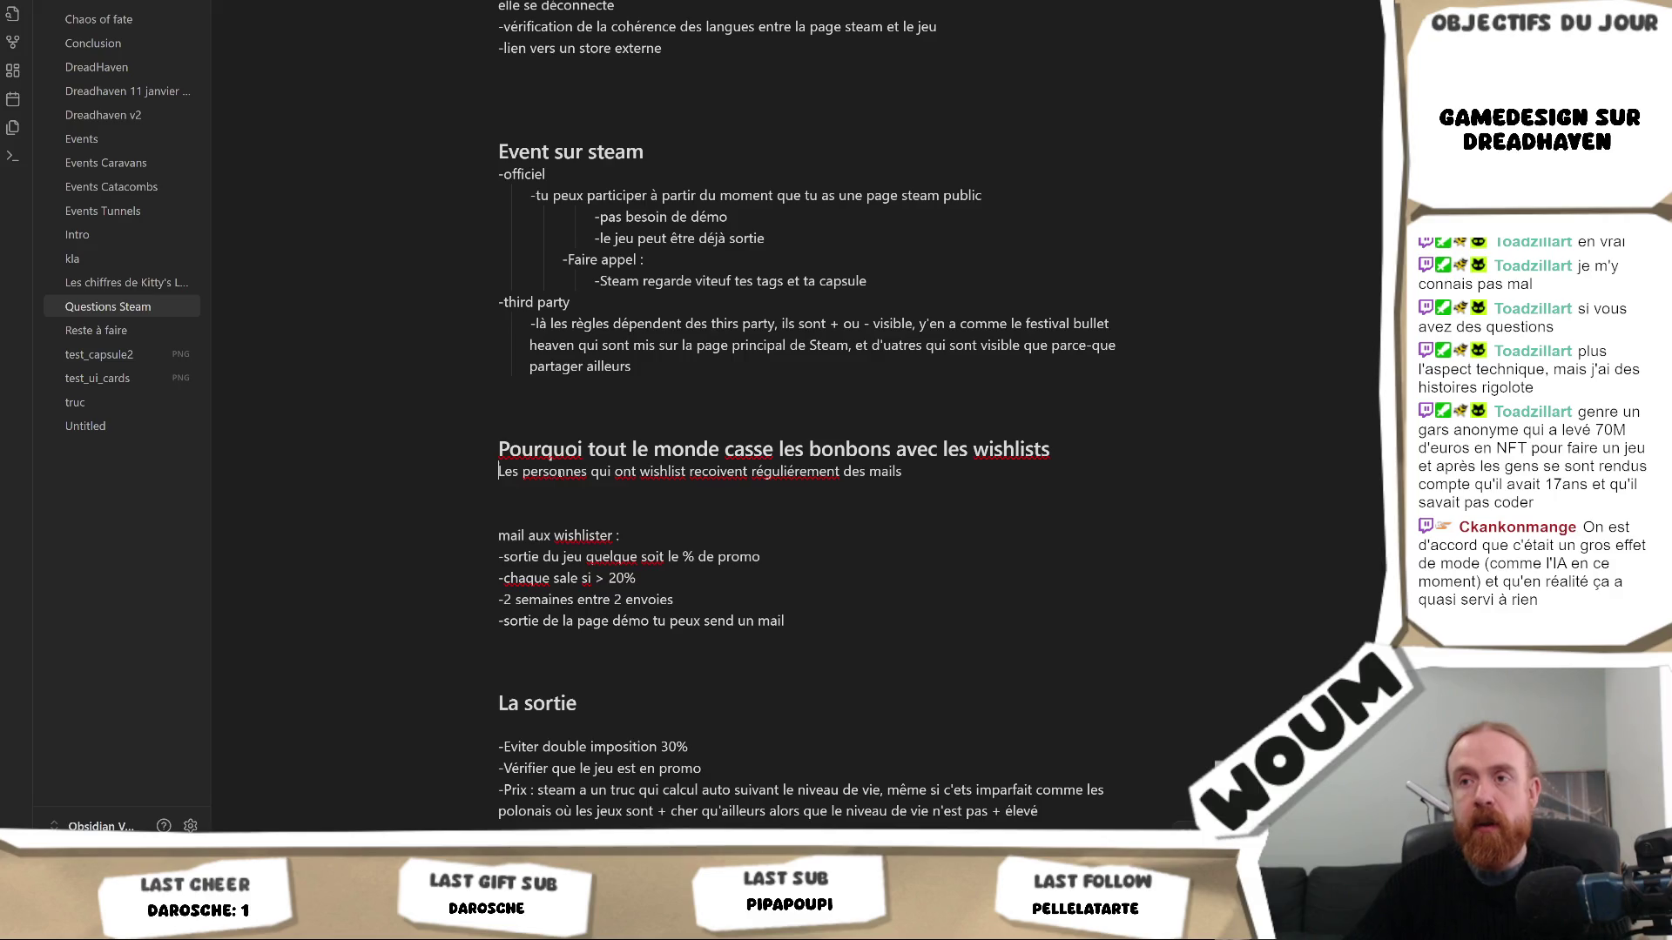
pyautogui.write('Outre le ')
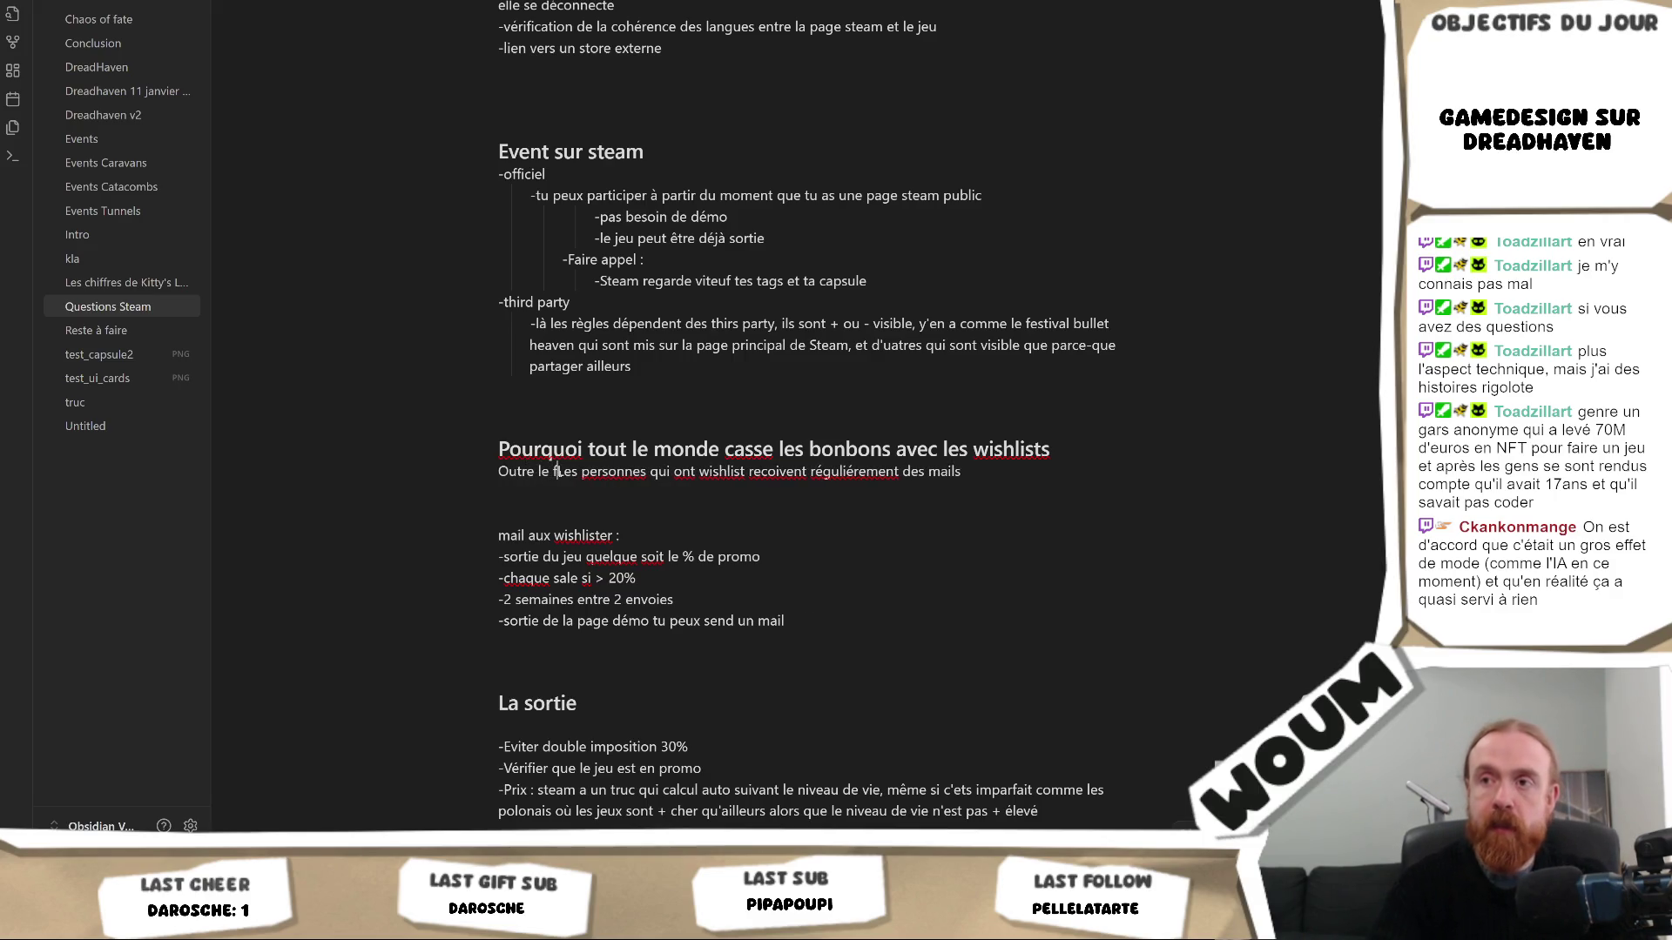
pyautogui.write('fais')
pyautogui.press('Delete')
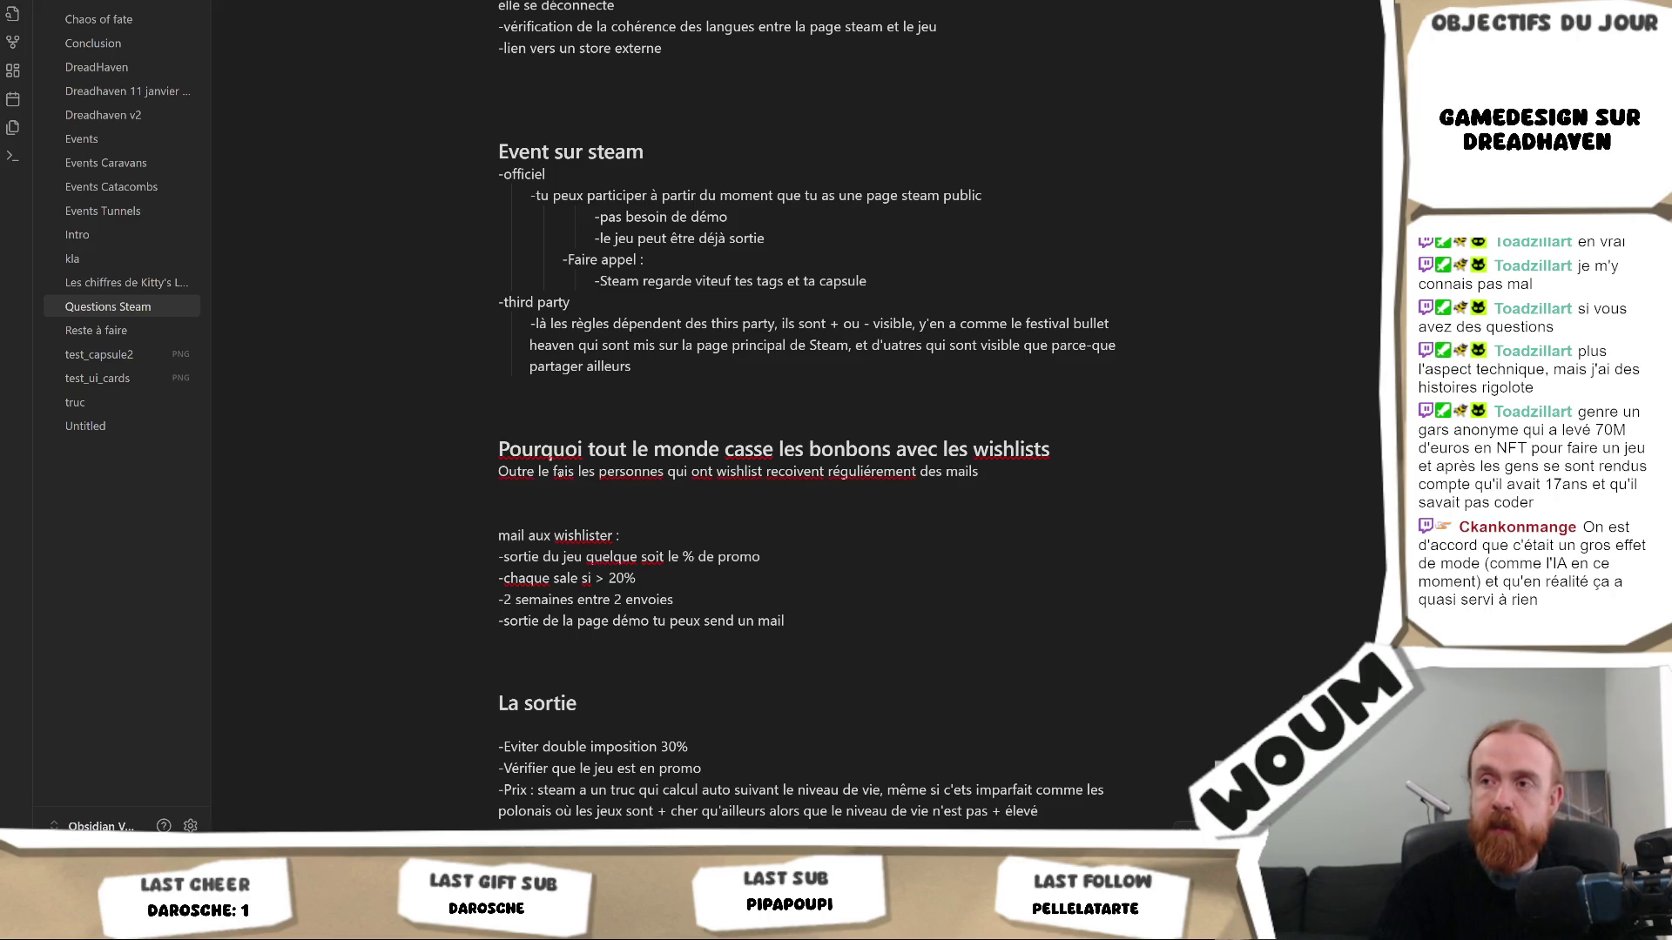
pyautogui.write('par rap')
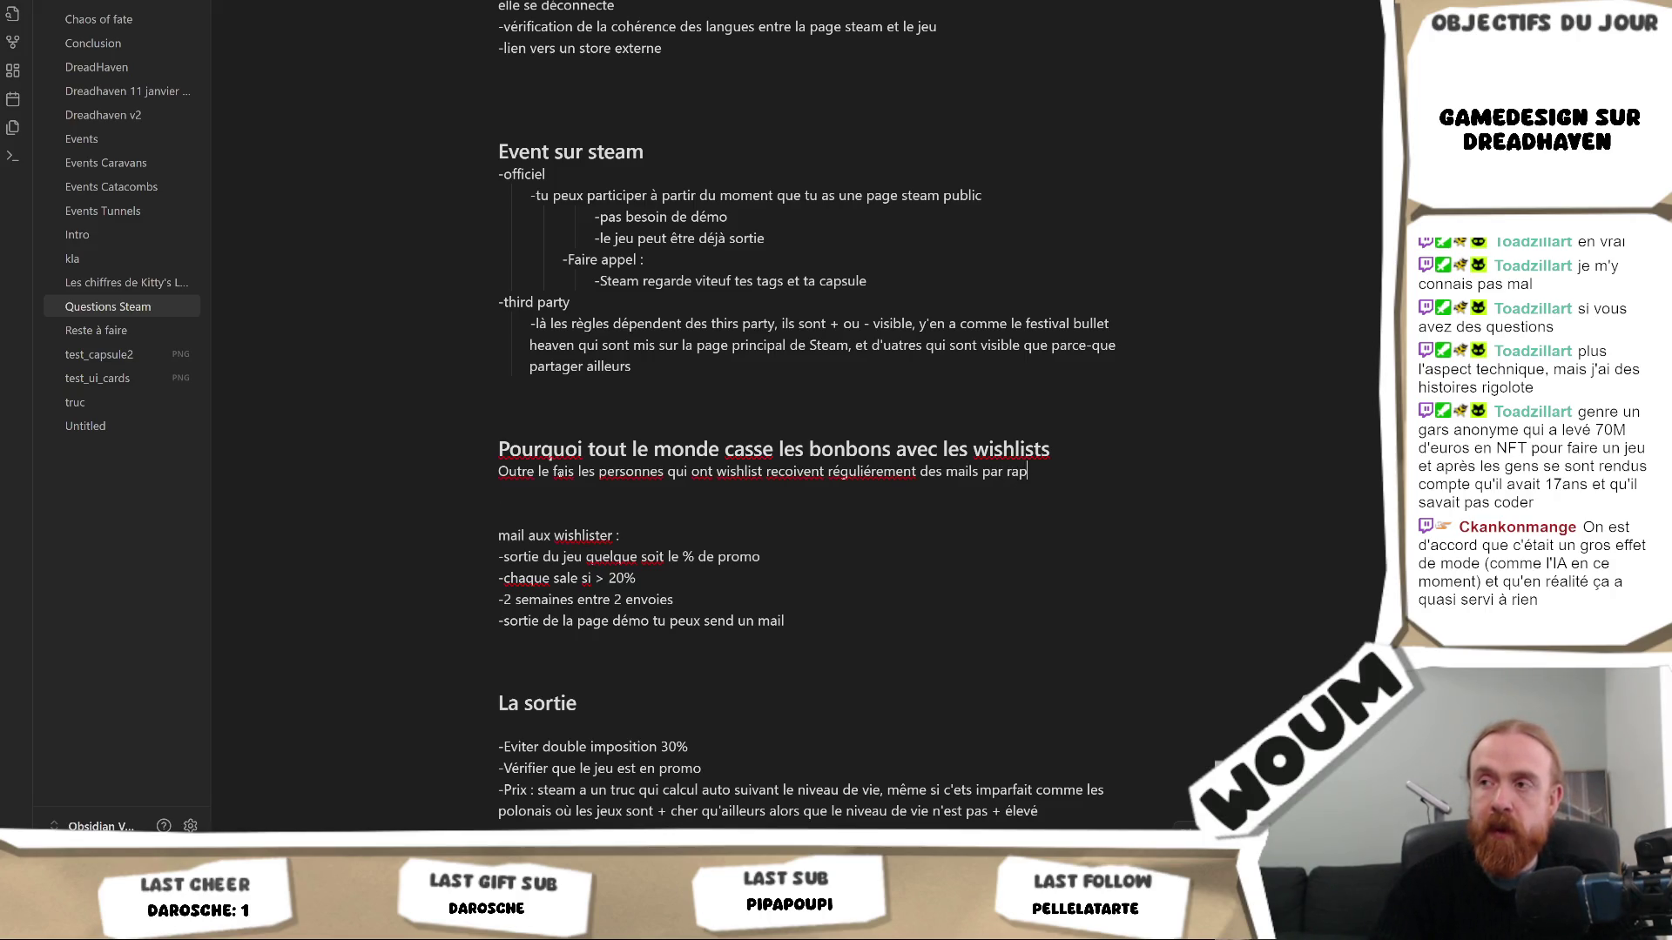
pyautogui.press('BackSpace')
pyautogui.press('BackSpace')
pyautogui.press('BackSpace')
pyautogui.press('BackSpace')
pyautogui.press('BackSpace')
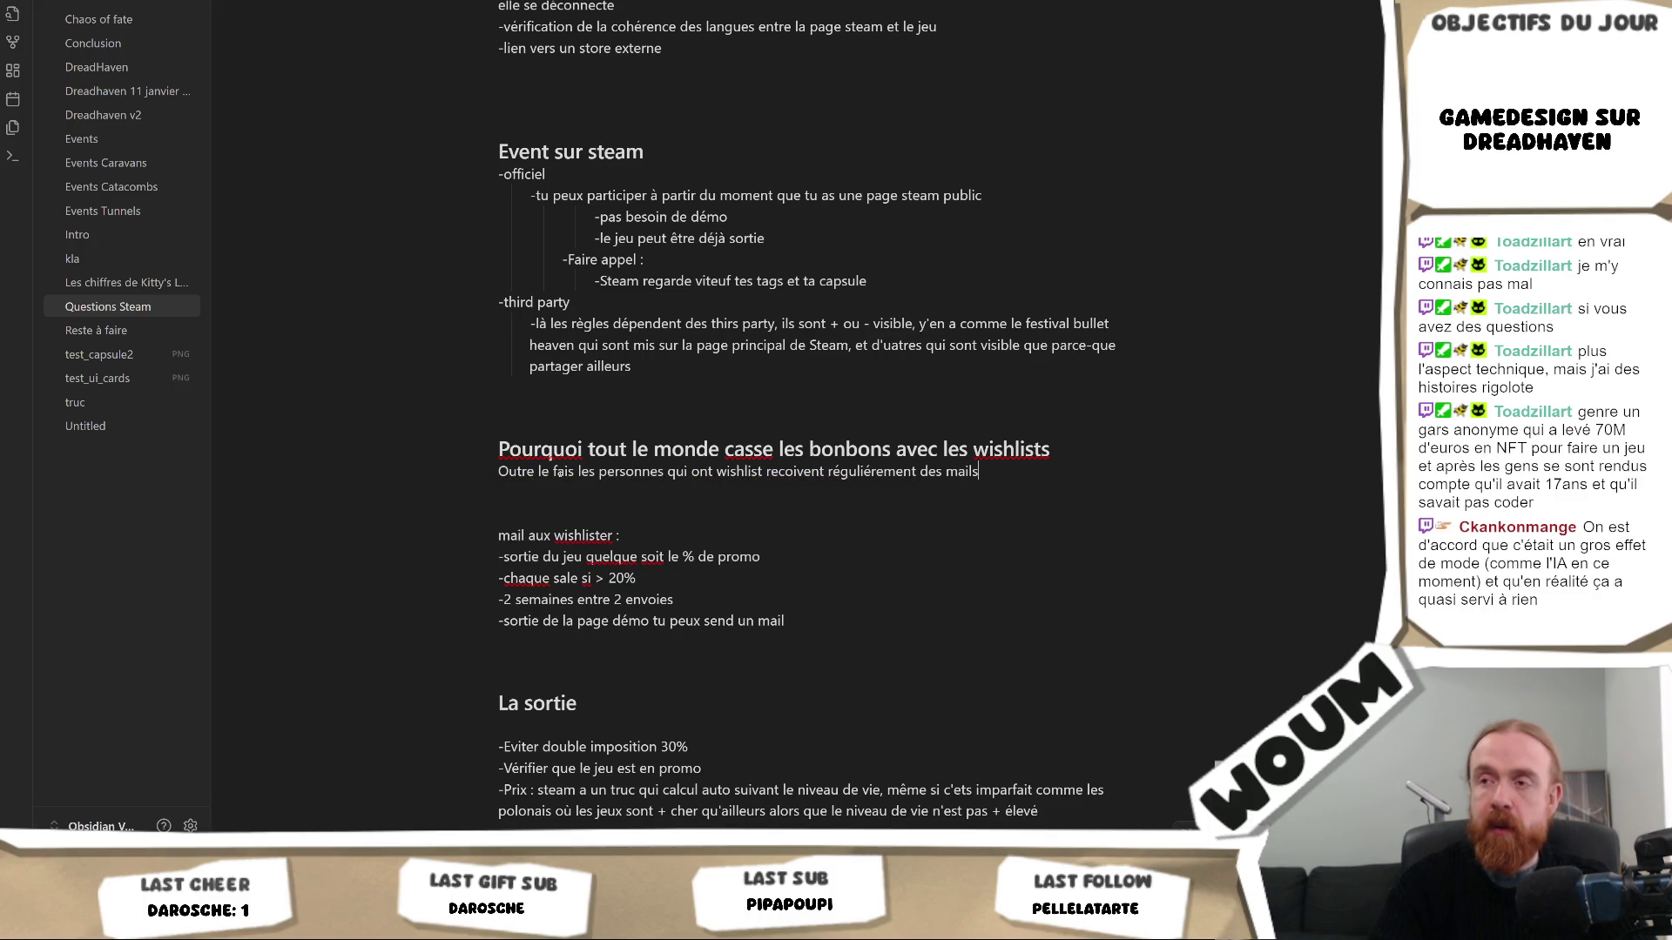
pyautogui.press('BackSpace')
pyautogui.press('BackSpace')
pyautogui.press('BackSpace')
pyautogui.press('BackSpace')
pyautogui.press('BackSpace')
pyautogui.press('BackSpace')
pyautogui.press('BackSpace')
pyautogui.press('BackSpace')
pyautogui.press('BackSpace')
pyautogui.write('des mails à ')
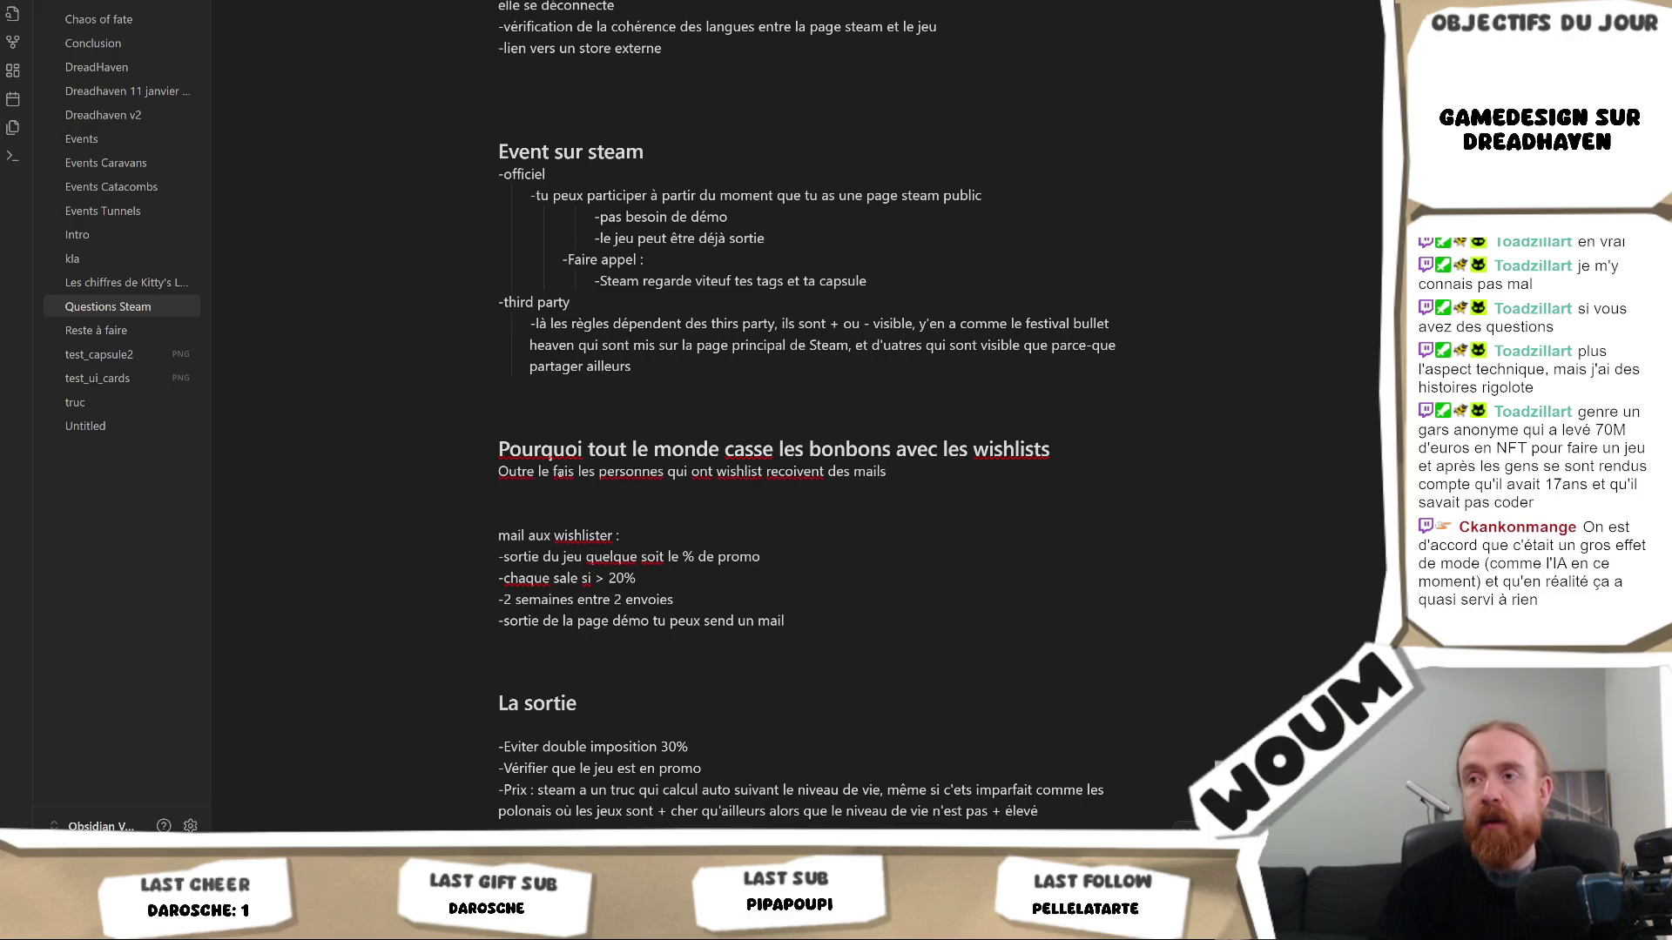
pyautogui.write('différentes étapes du jeu pour les tenir au couran')
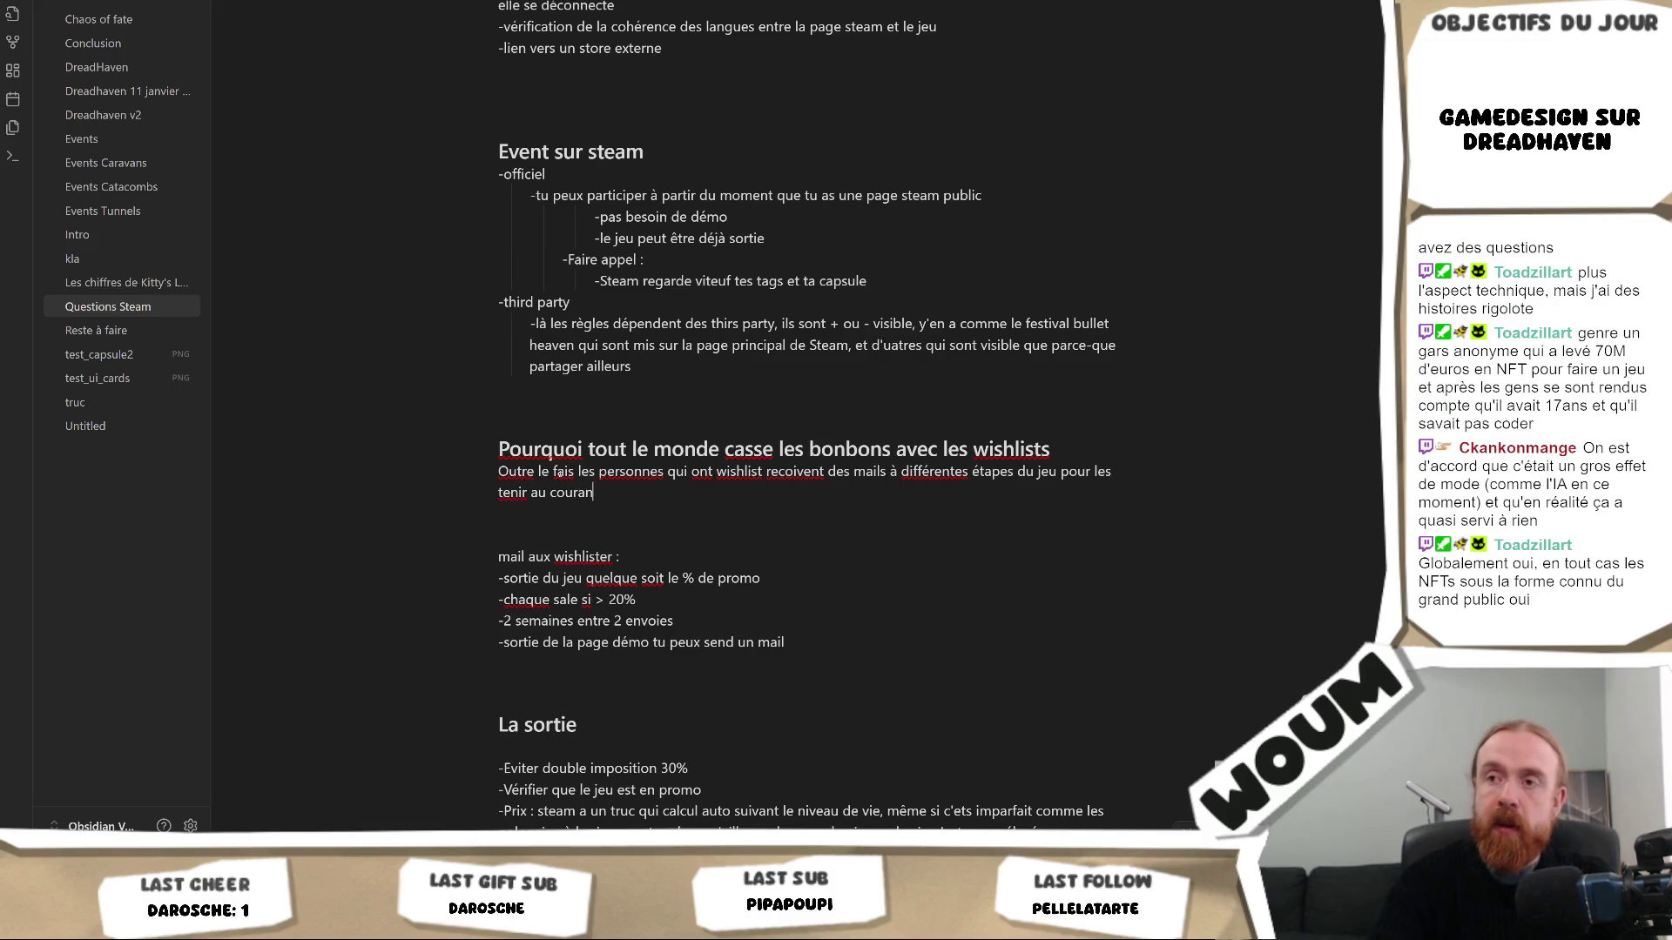
pyautogui.write('t')
pyautogui.press('Return')
pyautogui.press('Return')
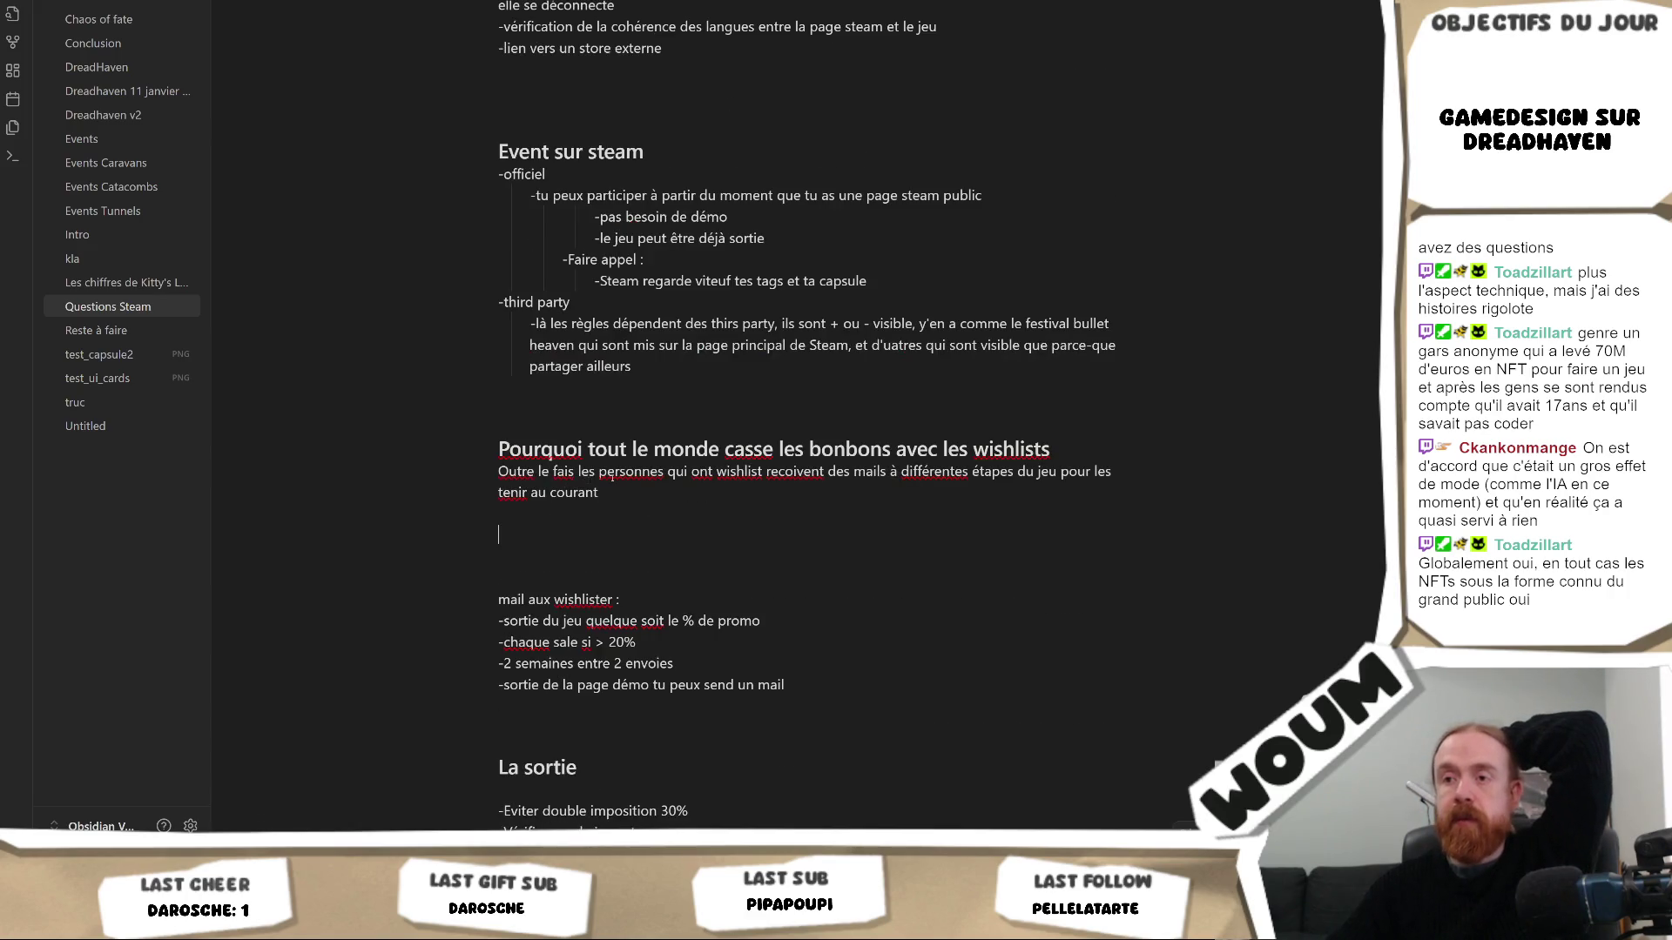
pyautogui.scroll(-1, 734, 547)
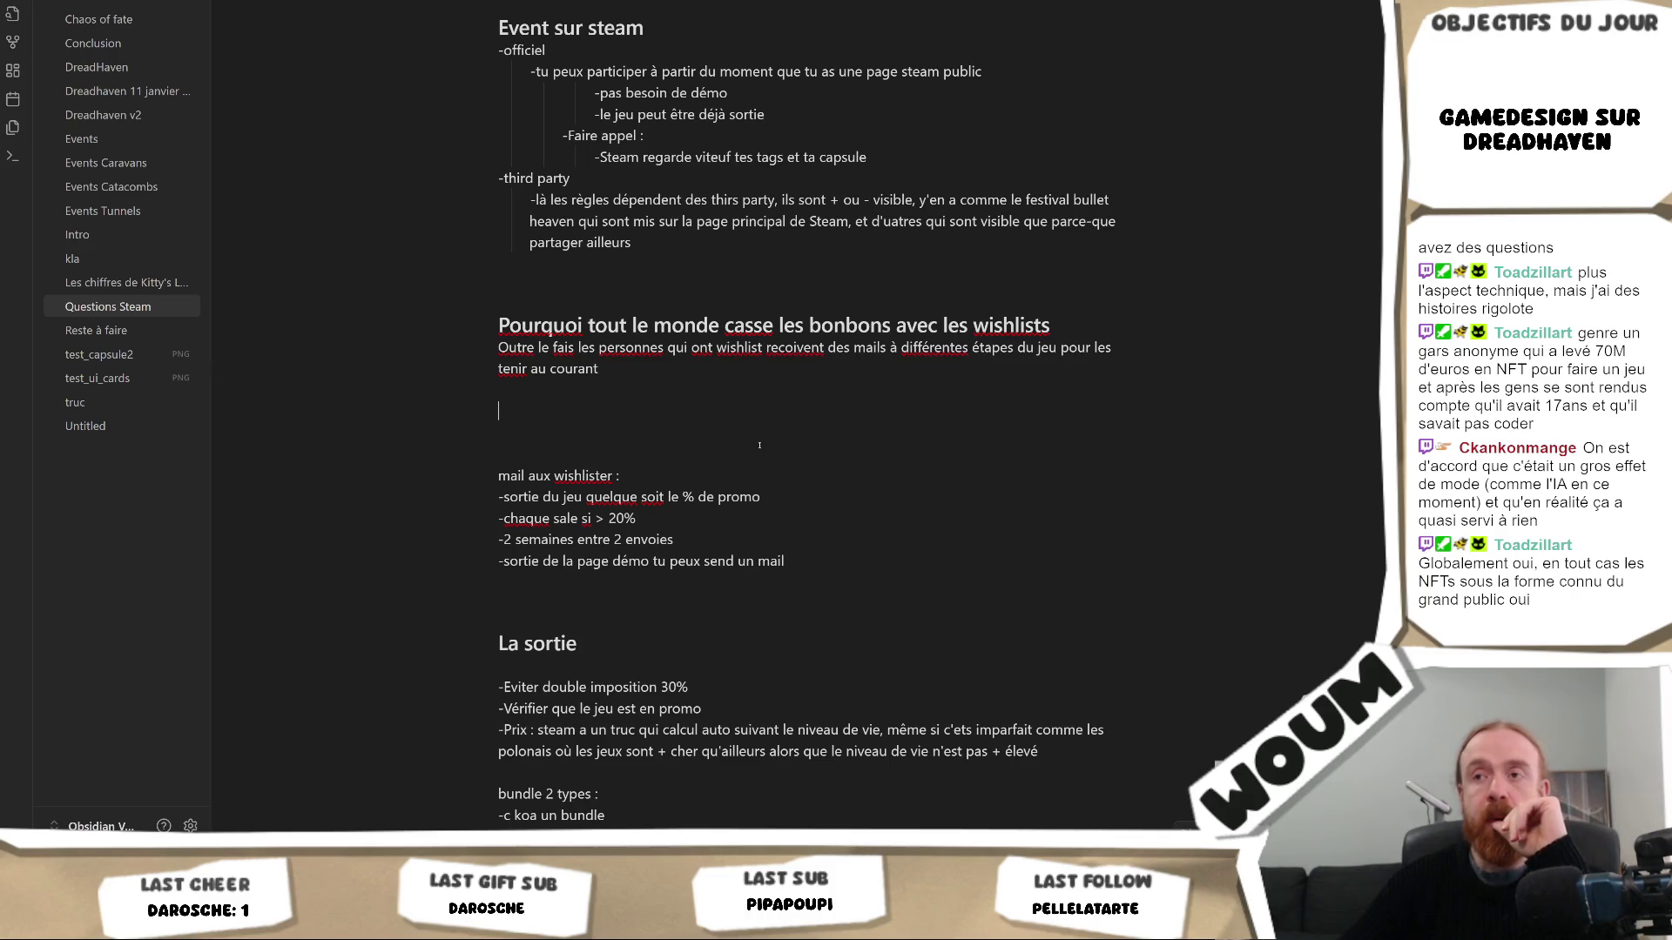
pyautogui.write('Popular incoming si > ')
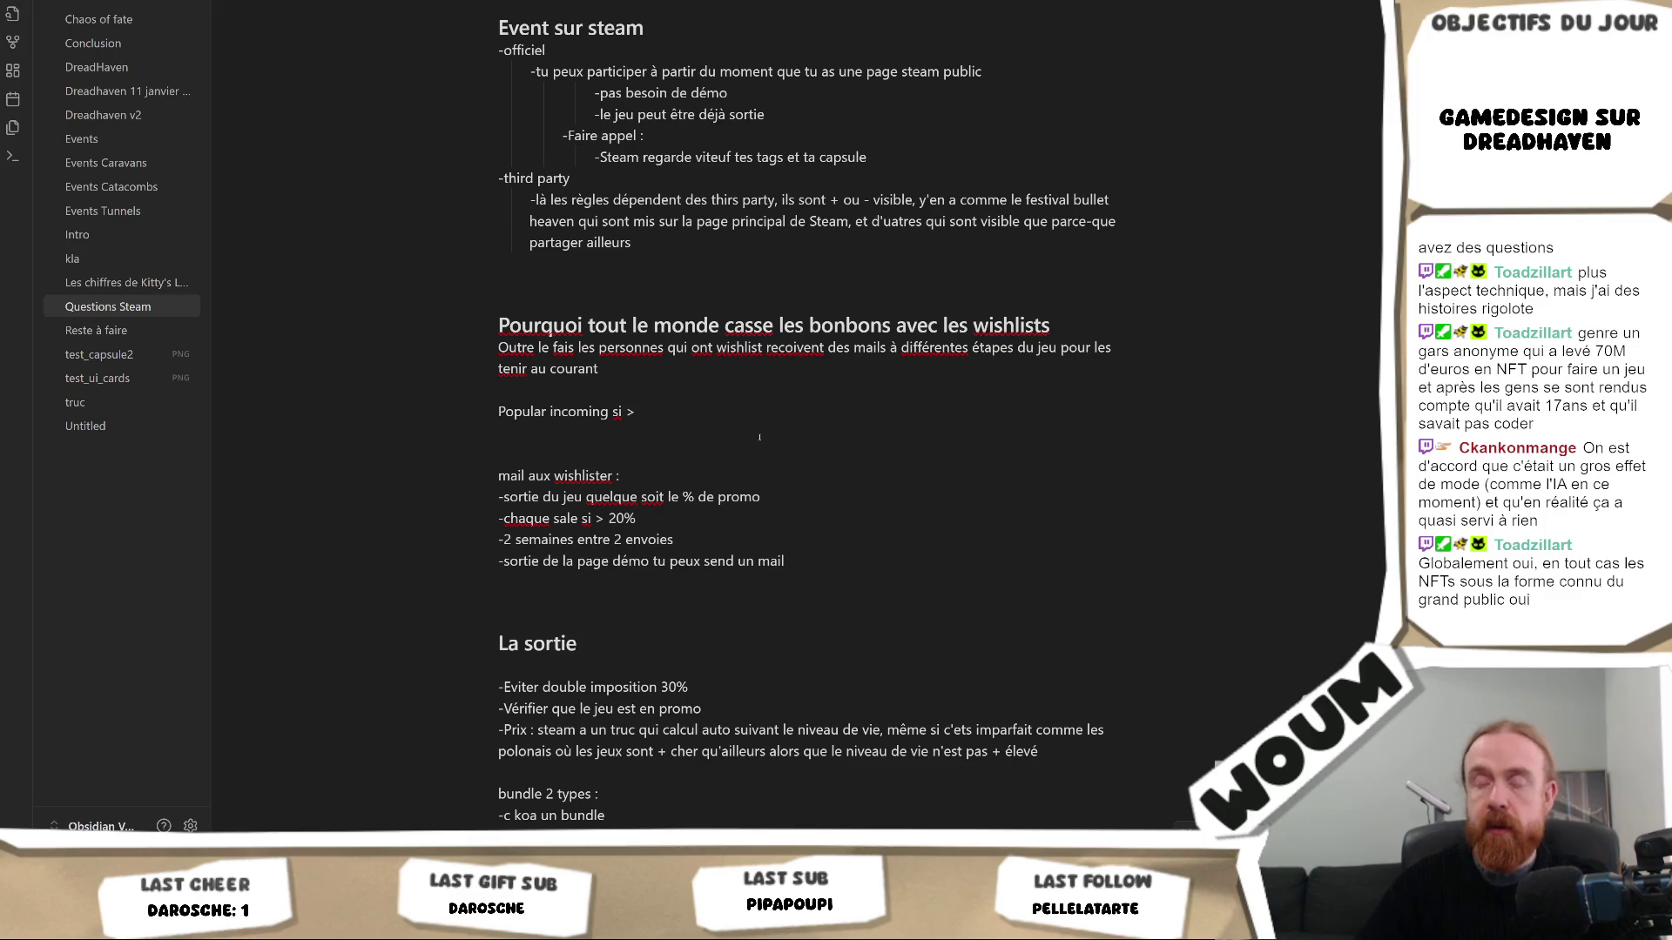
pyautogui.write('10k (spas un chiffre ça dépends')
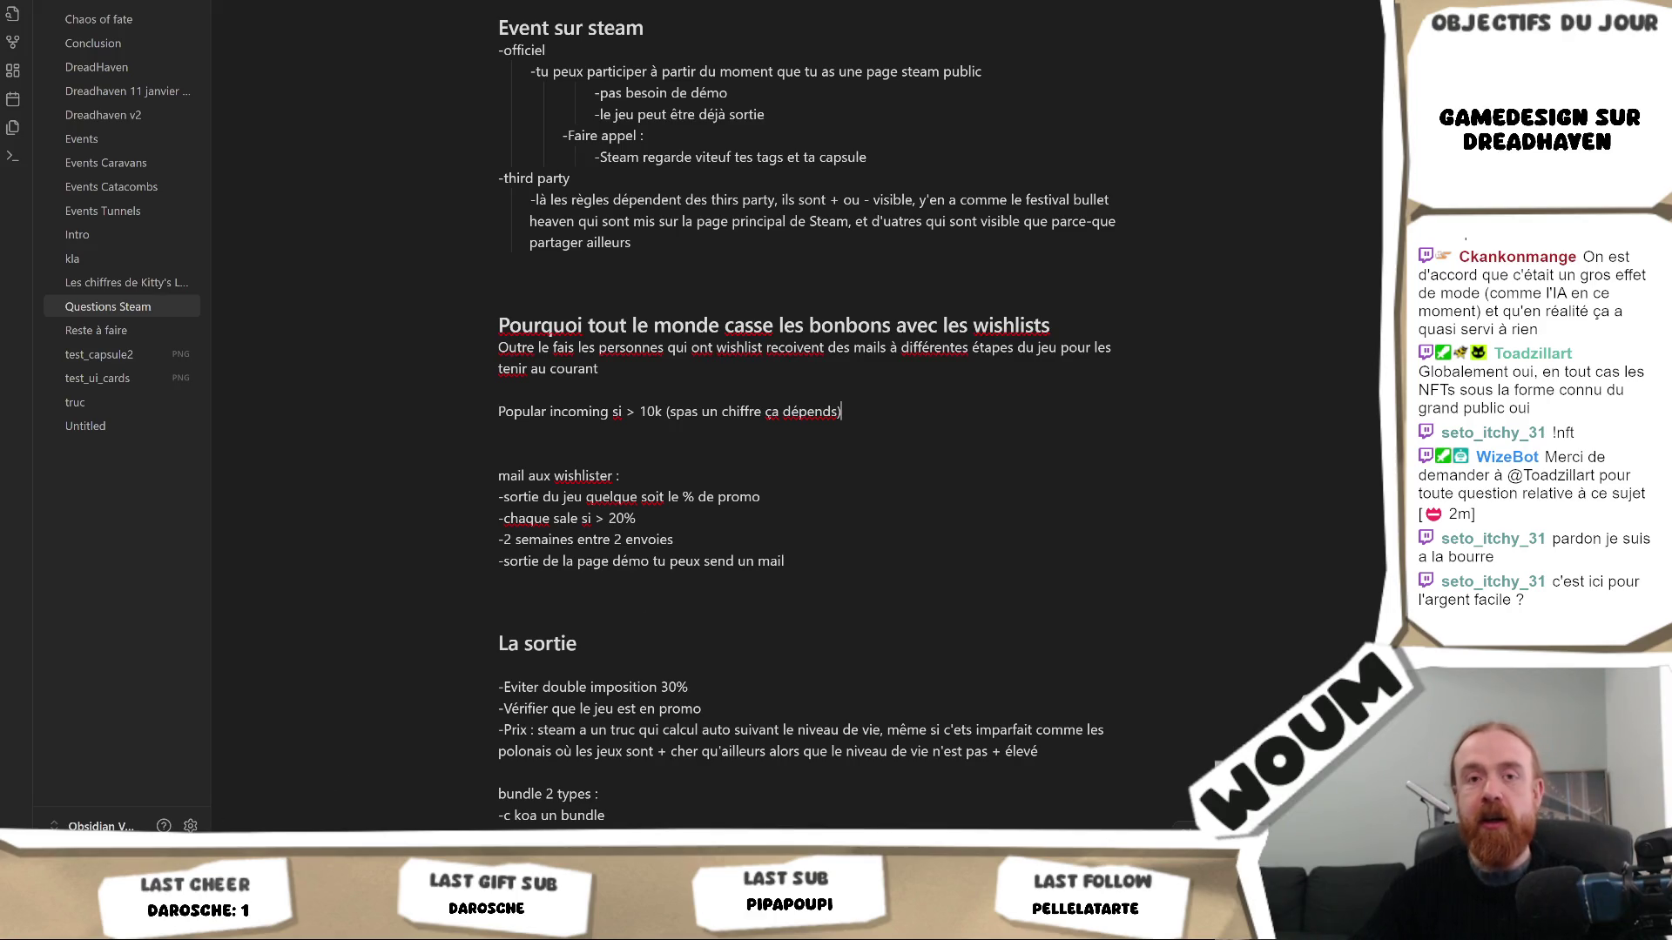
# Note 'Popular incoming si > 10k' and go back to the Steam store front page
pyautogui.click(151, 780)
pyautogui.scroll(10, 583, 357)
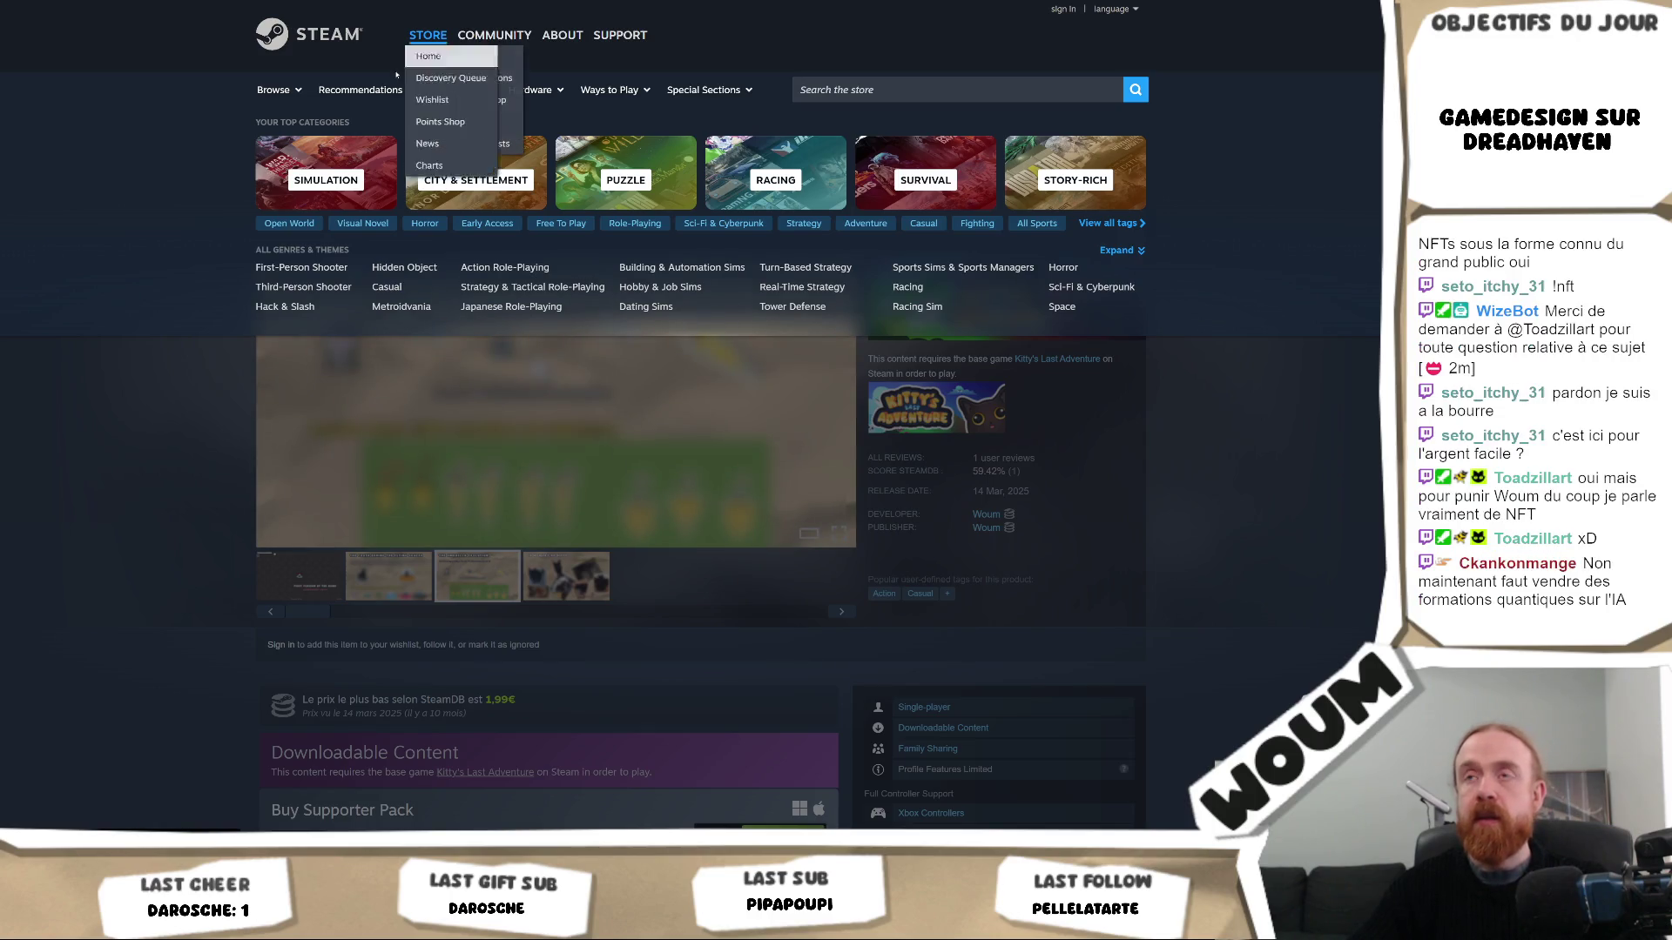
pyautogui.moveTo(360, 89)
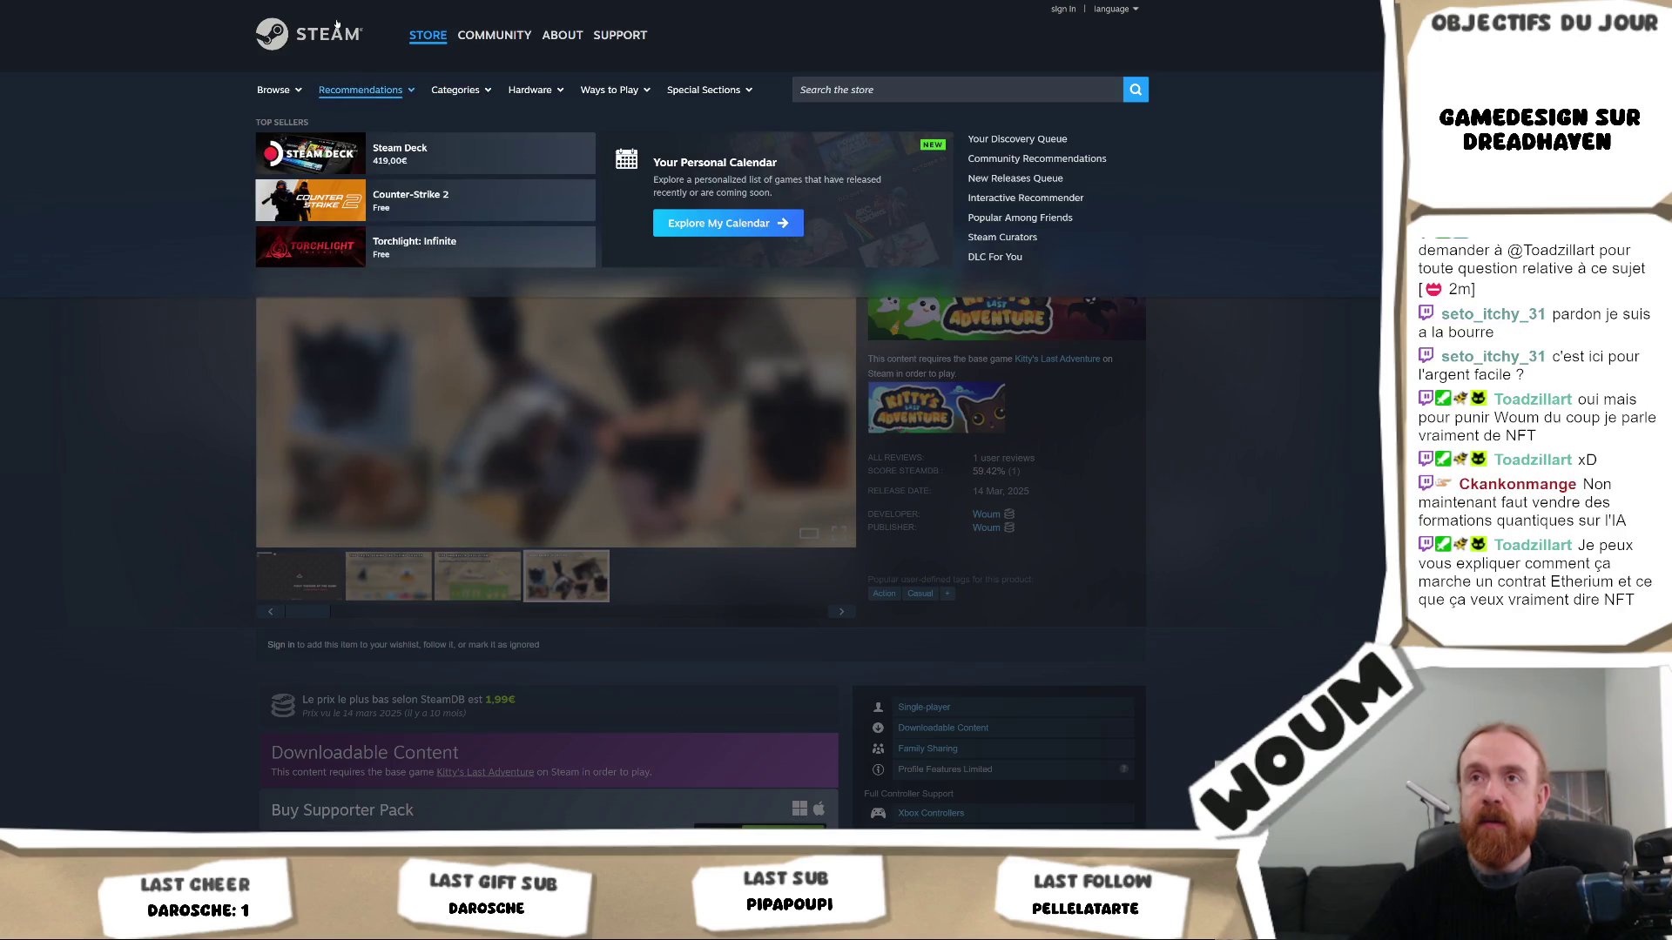
pyautogui.hotkey('alt', 'Left')
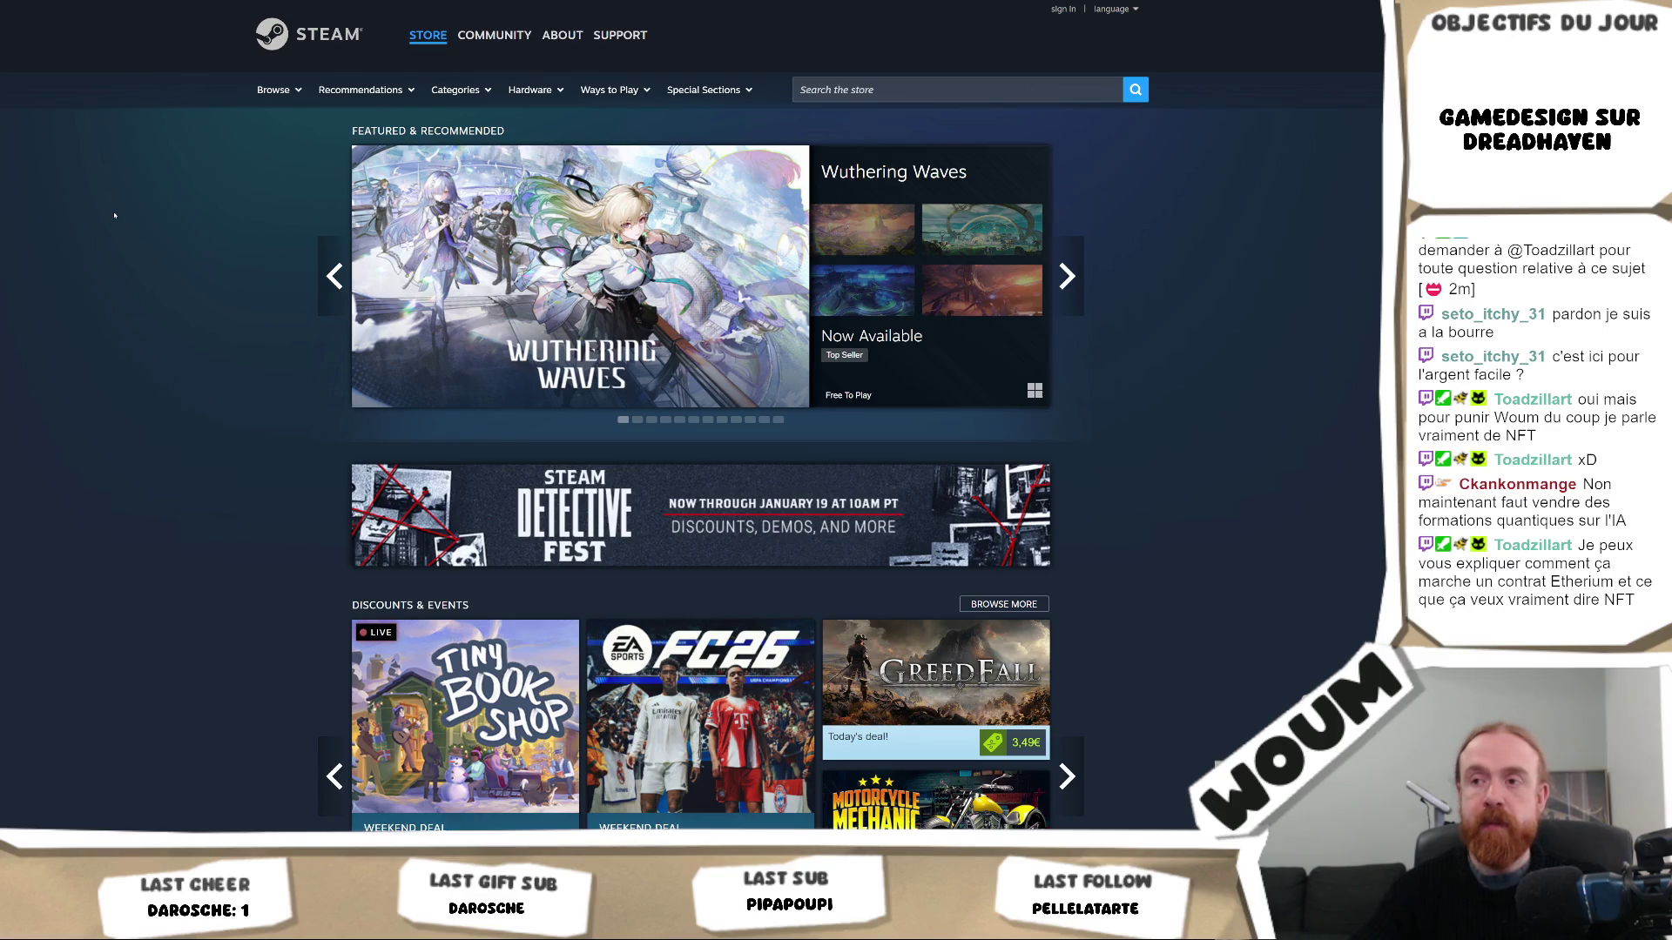
pyautogui.scroll(-3, 115, 216)
pyautogui.scroll(-3, 111, 222)
pyautogui.scroll(-4, 105, 229)
pyautogui.scroll(-5, 100, 235)
pyautogui.scroll(-2, 101, 235)
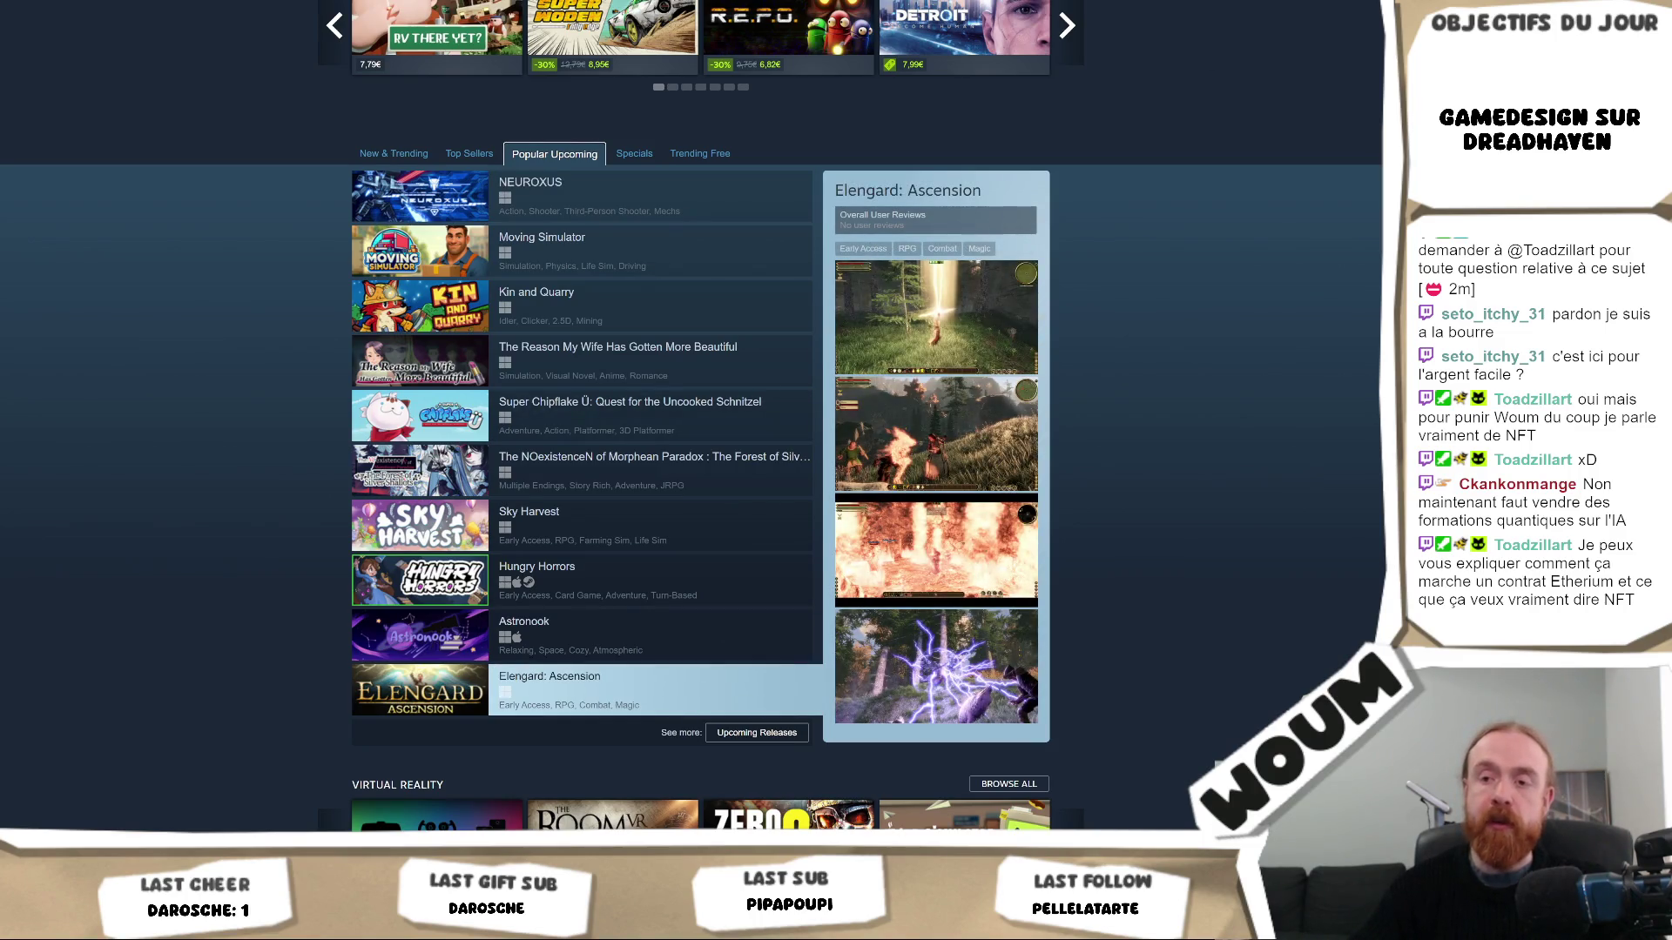
# Review Steam's Popular Upcoming list and return to the notes
pyautogui.hotkey('alt', 'Tab')
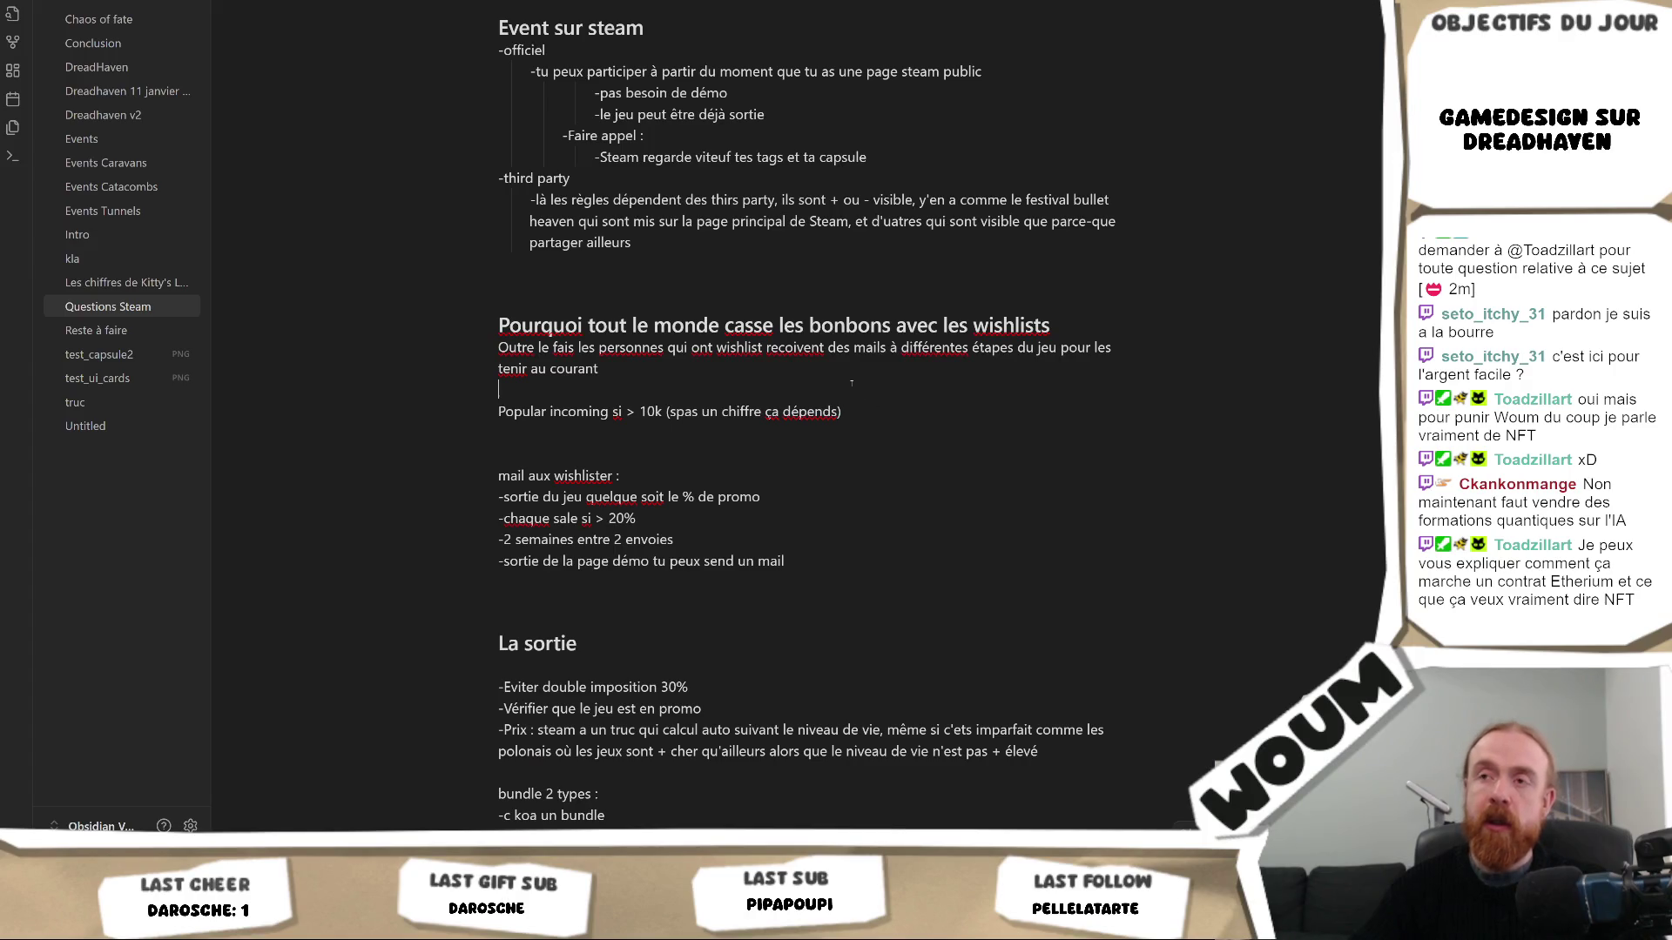
# Add the sentence that reaching popular incoming drastically boosts the launch, checking Steam's list
pyautogui.press('Return')
pyautogui.press('Return')
pyautogui.write("L'idée c'est surtout d'être en popular incmin")
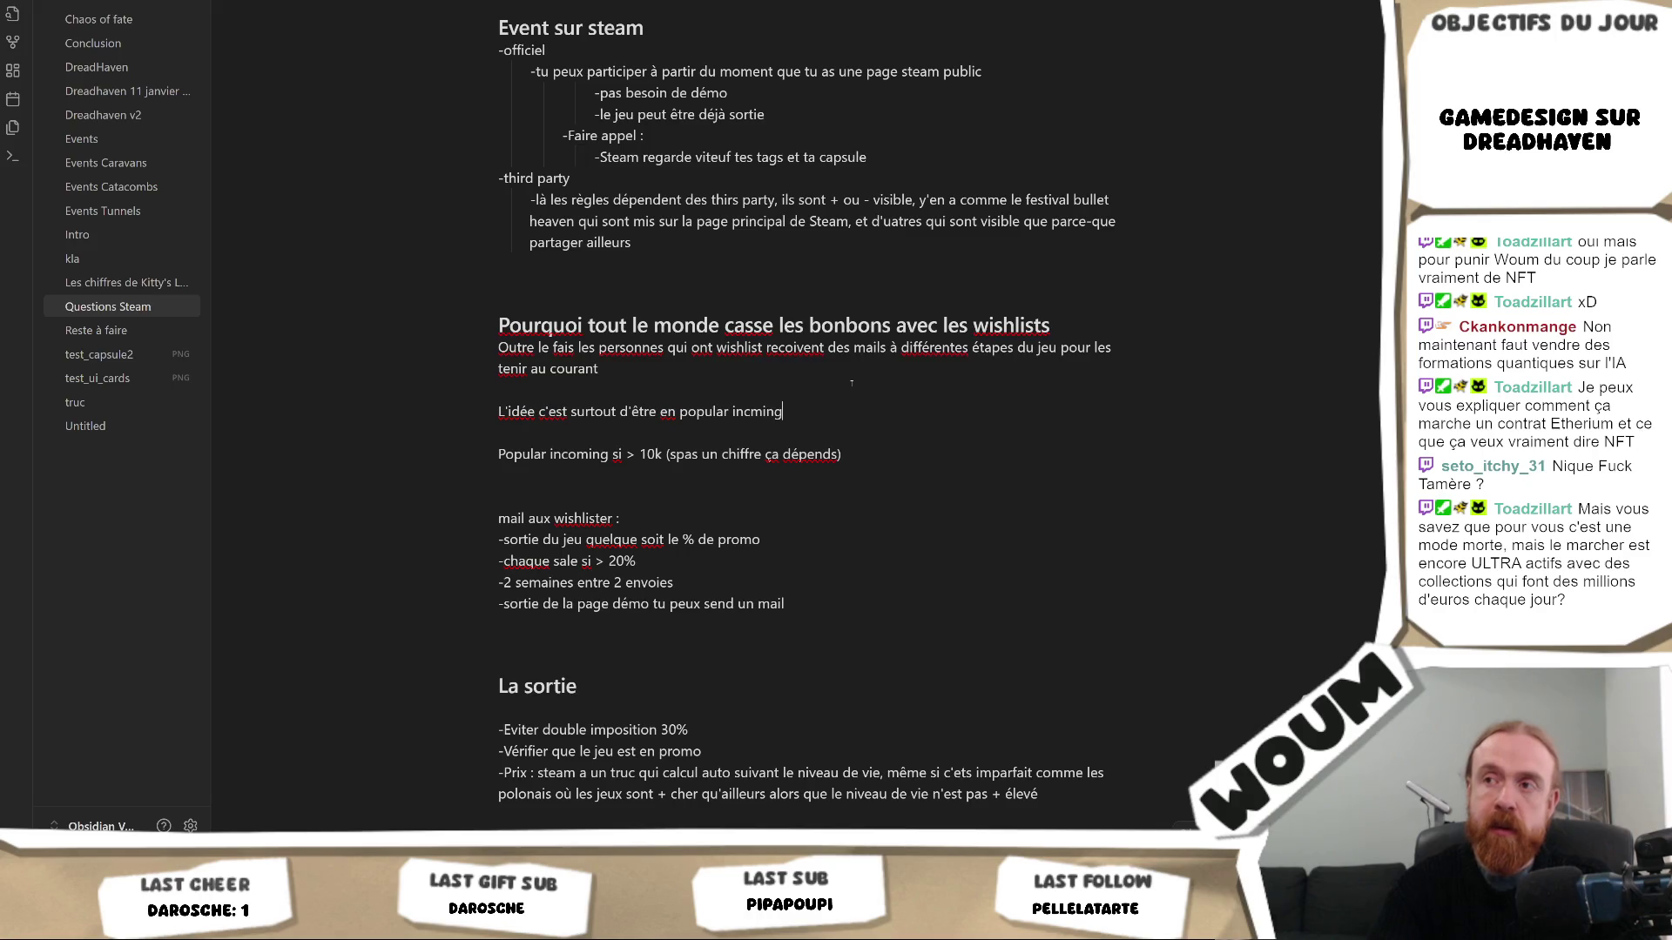
pyautogui.press('BackSpace')
pyautogui.press('BackSpace')
pyautogui.write('oming')
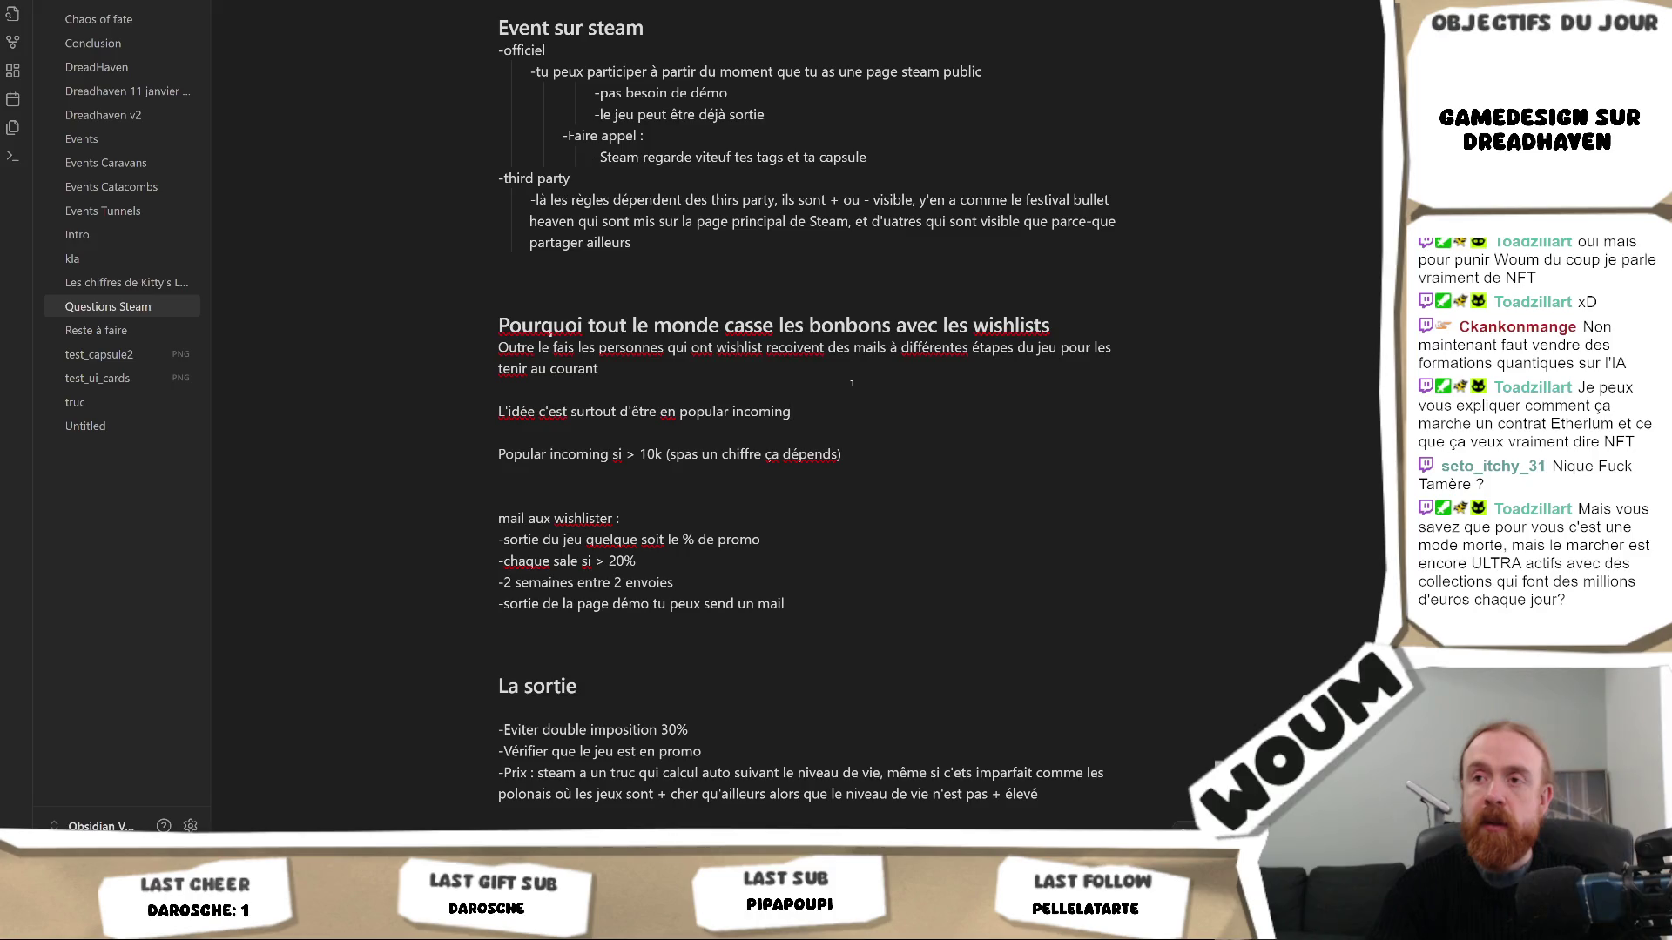
pyautogui.hotkey('alt', 'Tab')
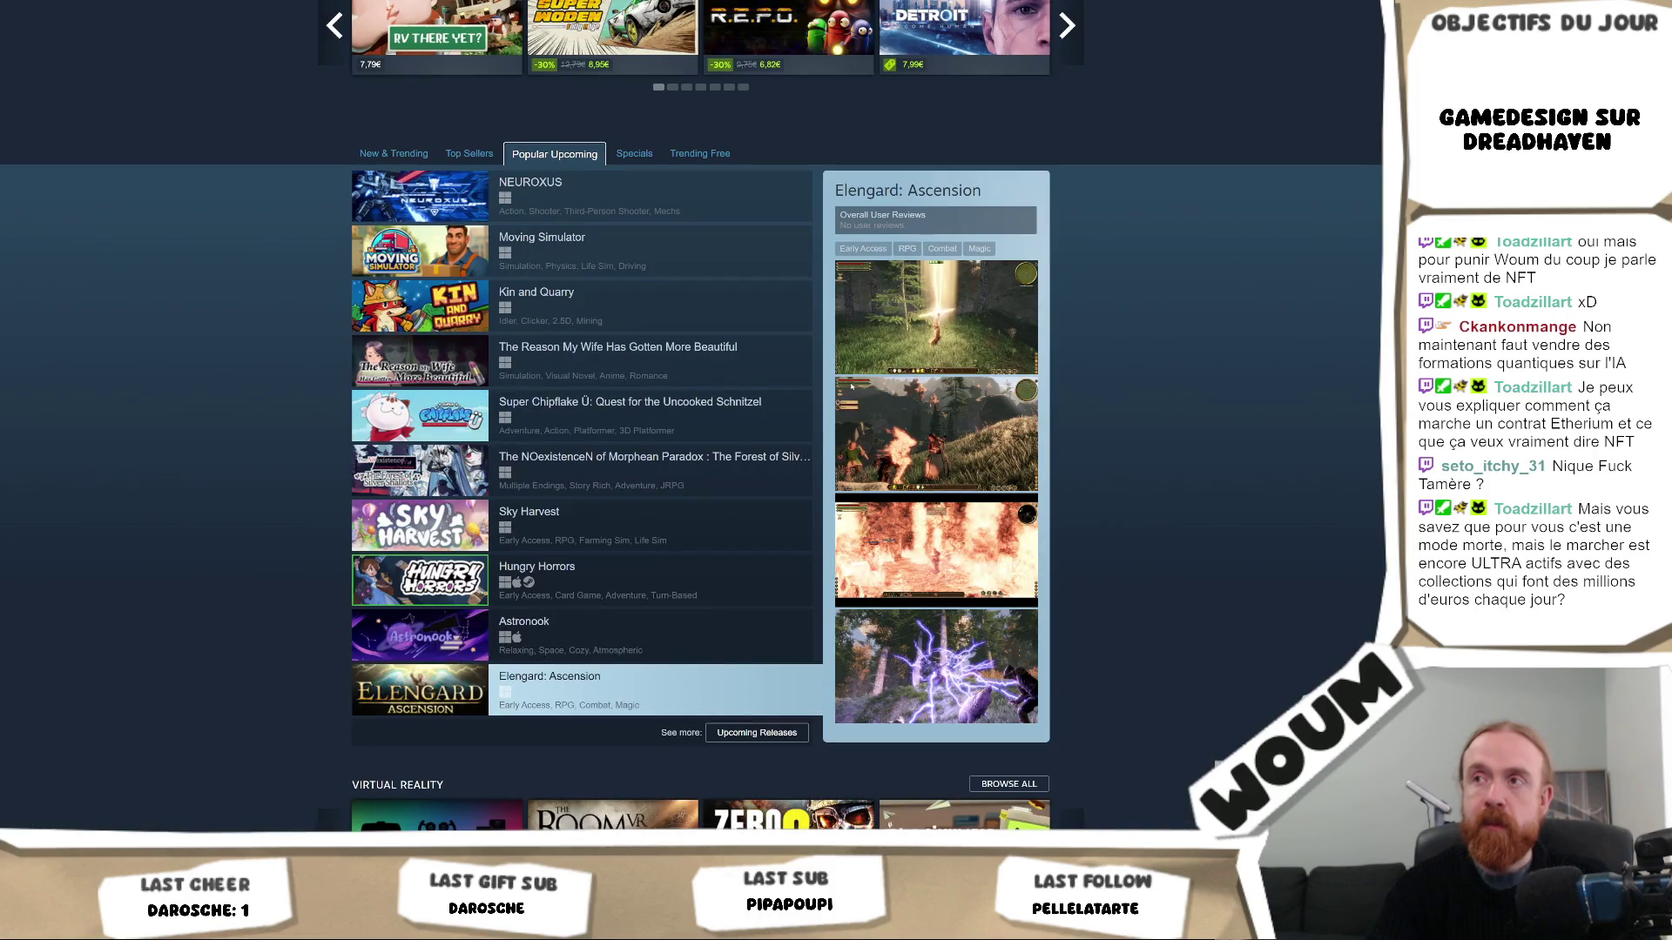
pyautogui.hotkey('alt', 'Tab')
pyautogui.write('ce qui boostera de façon drastique la sortie')
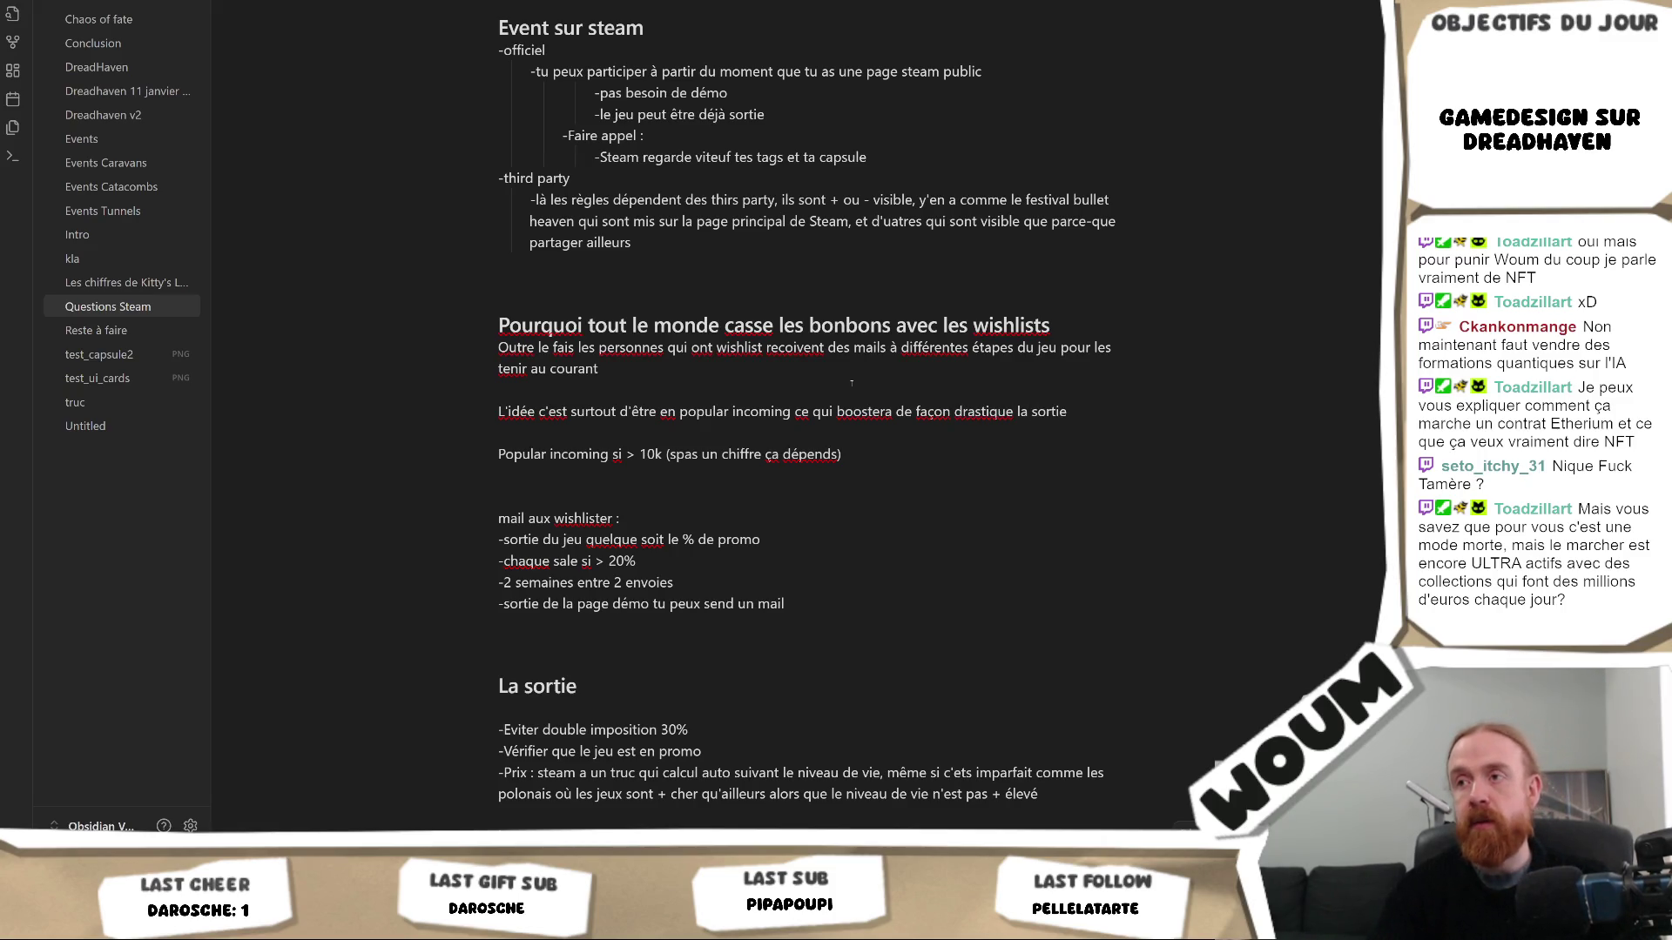
pyautogui.write(' vu que vous êtes')
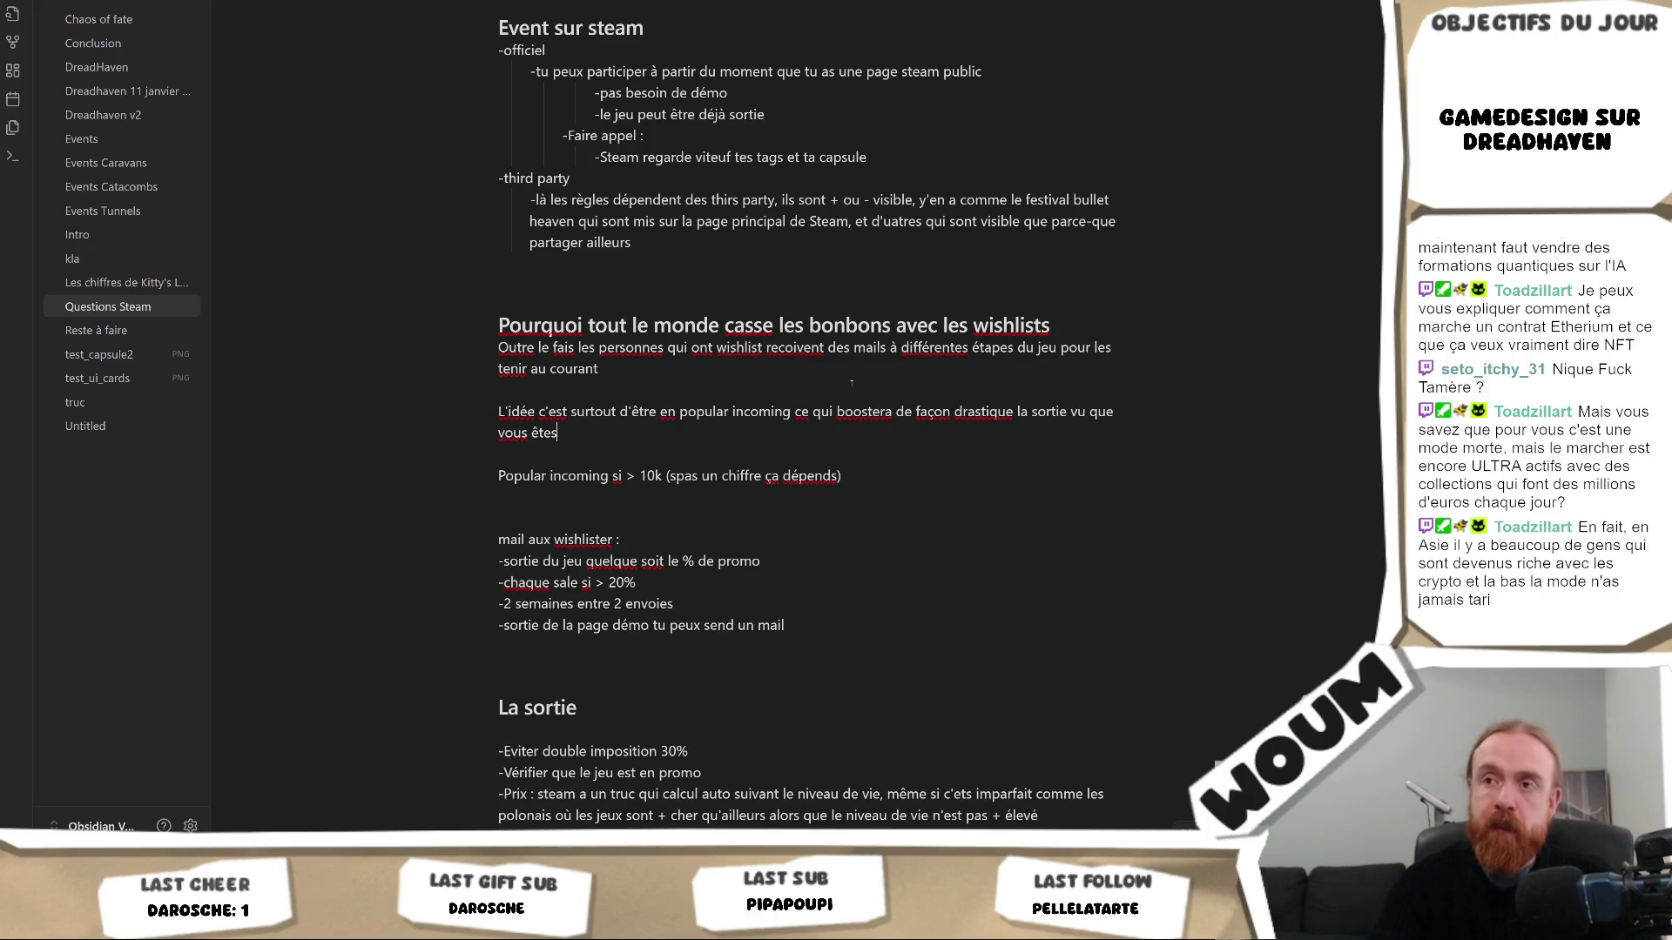
pyautogui.write(' mis en avant sur steam')
# Check the Steam store again and remove the stray new line after the sentence
pyautogui.press('Return')
pyautogui.hotkey('alt', 'Tab')
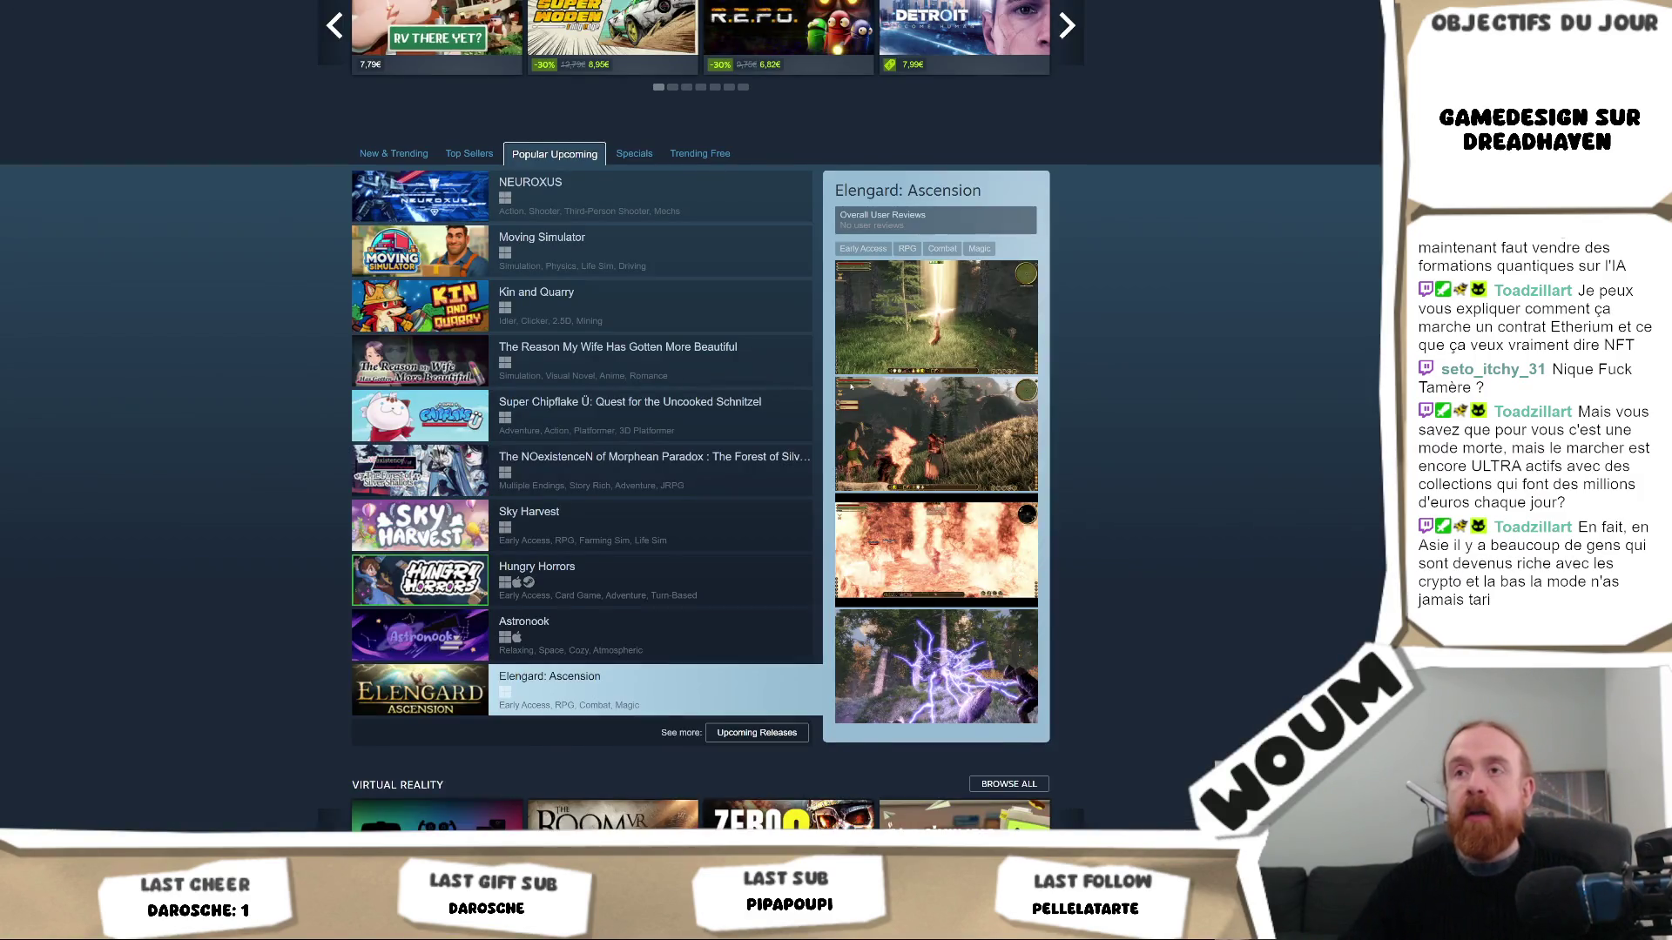
pyautogui.scroll(1, 740, 397)
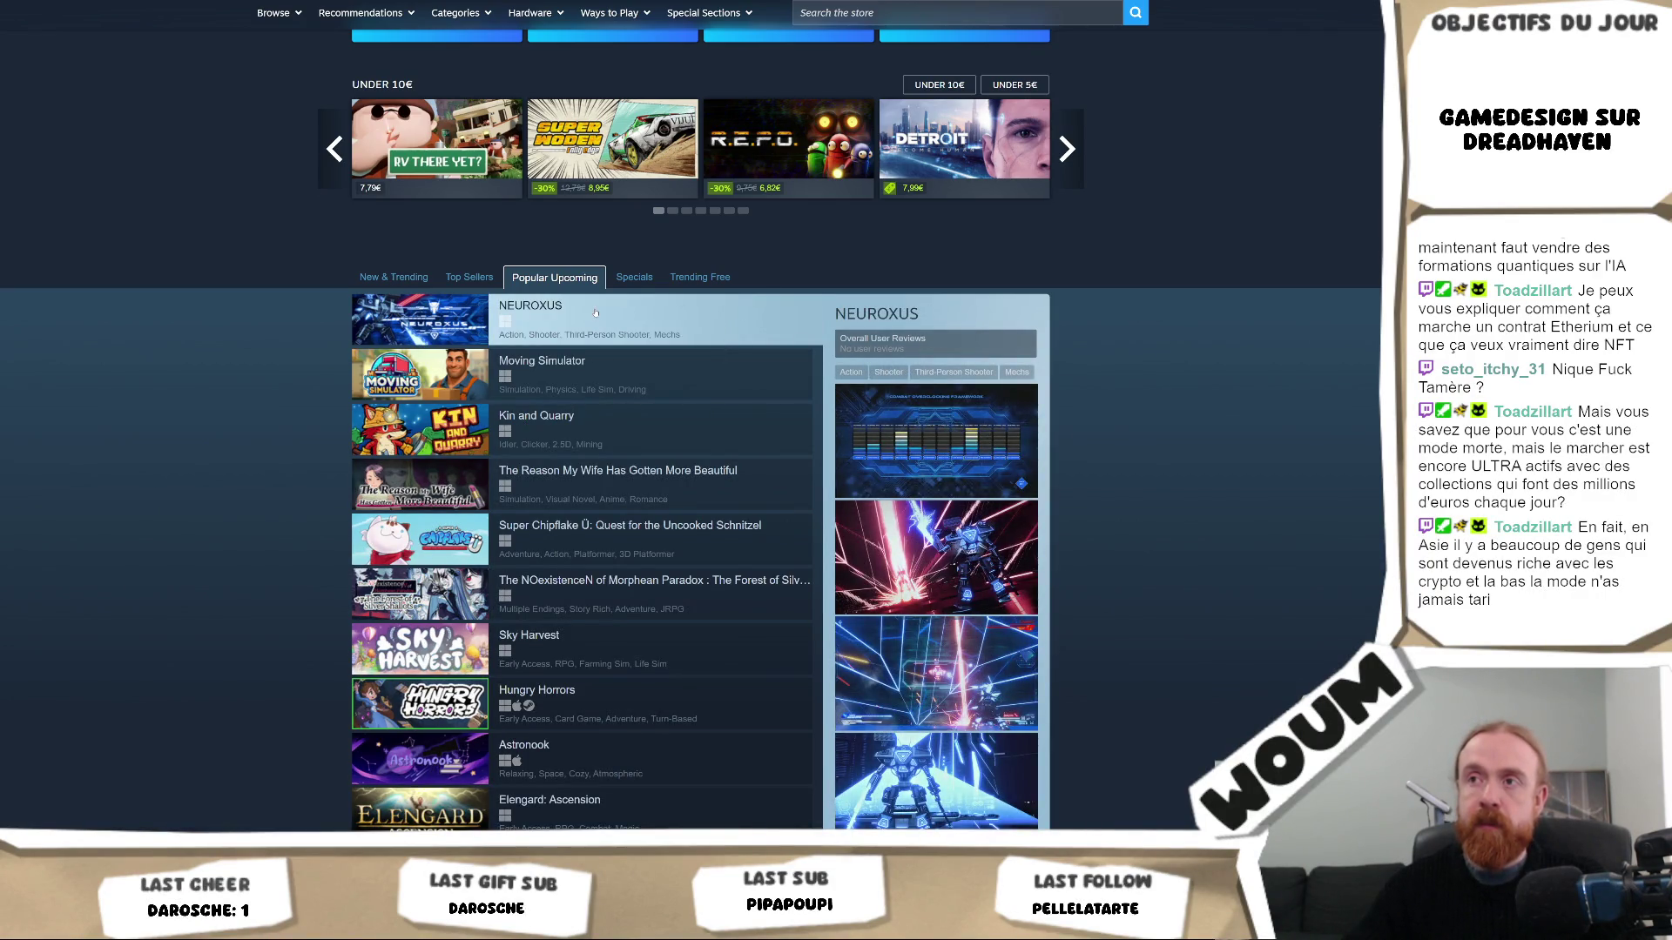
pyautogui.hotkey('alt', 'Tab')
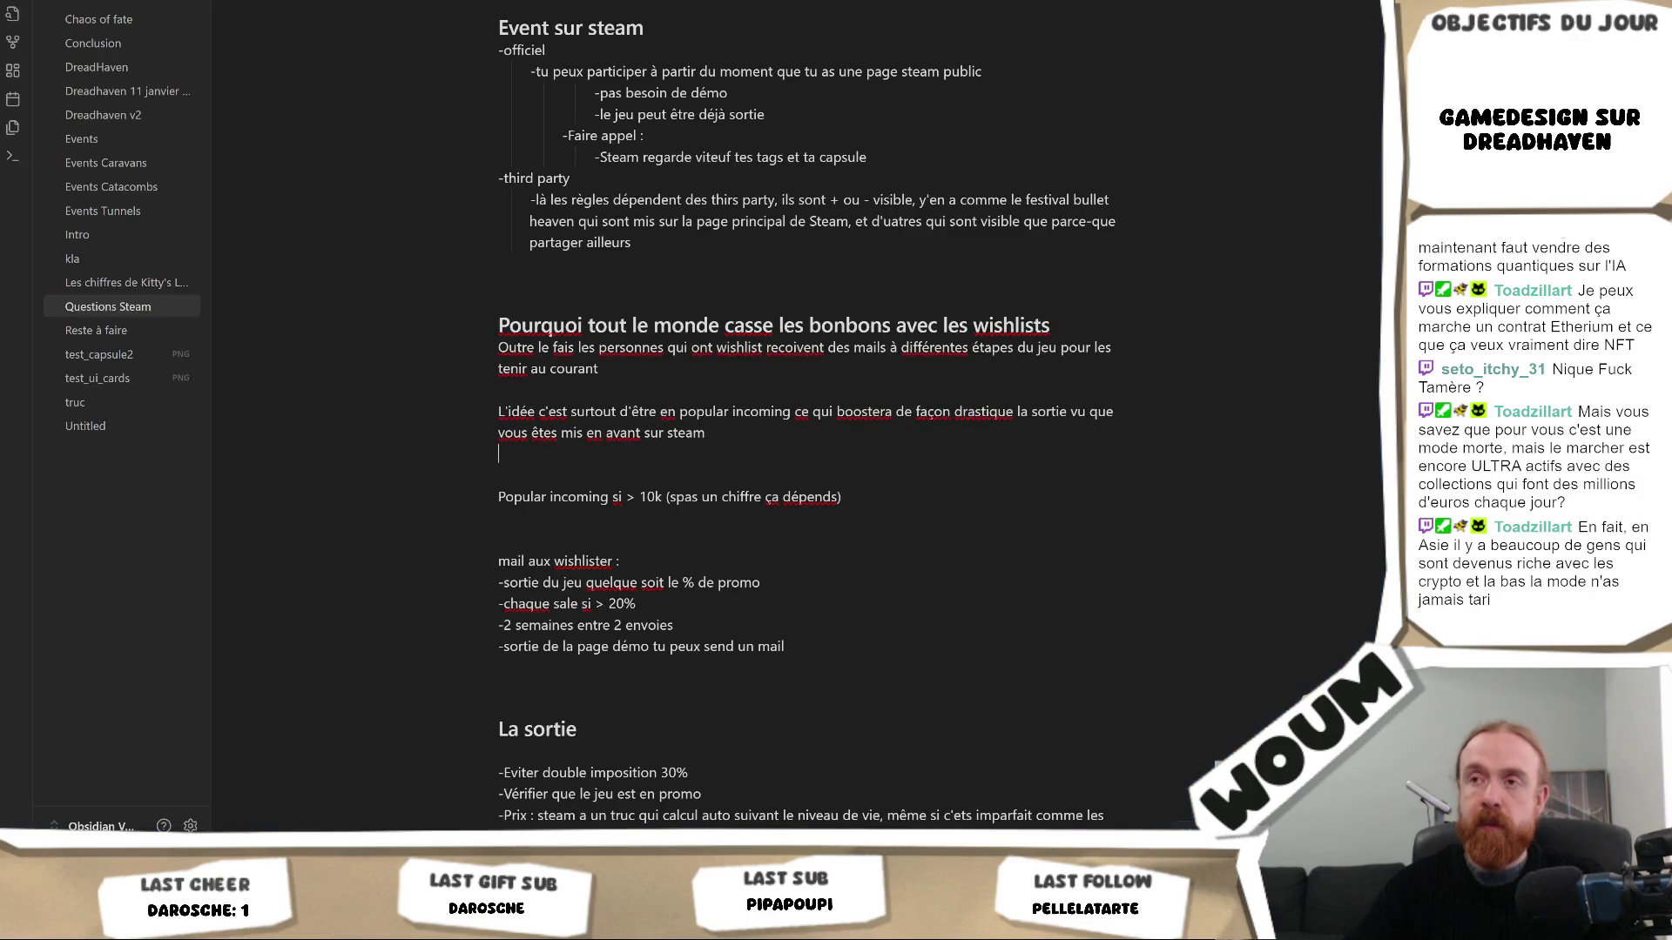
pyautogui.press('BackSpace')
pyautogui.press('BackSpace')
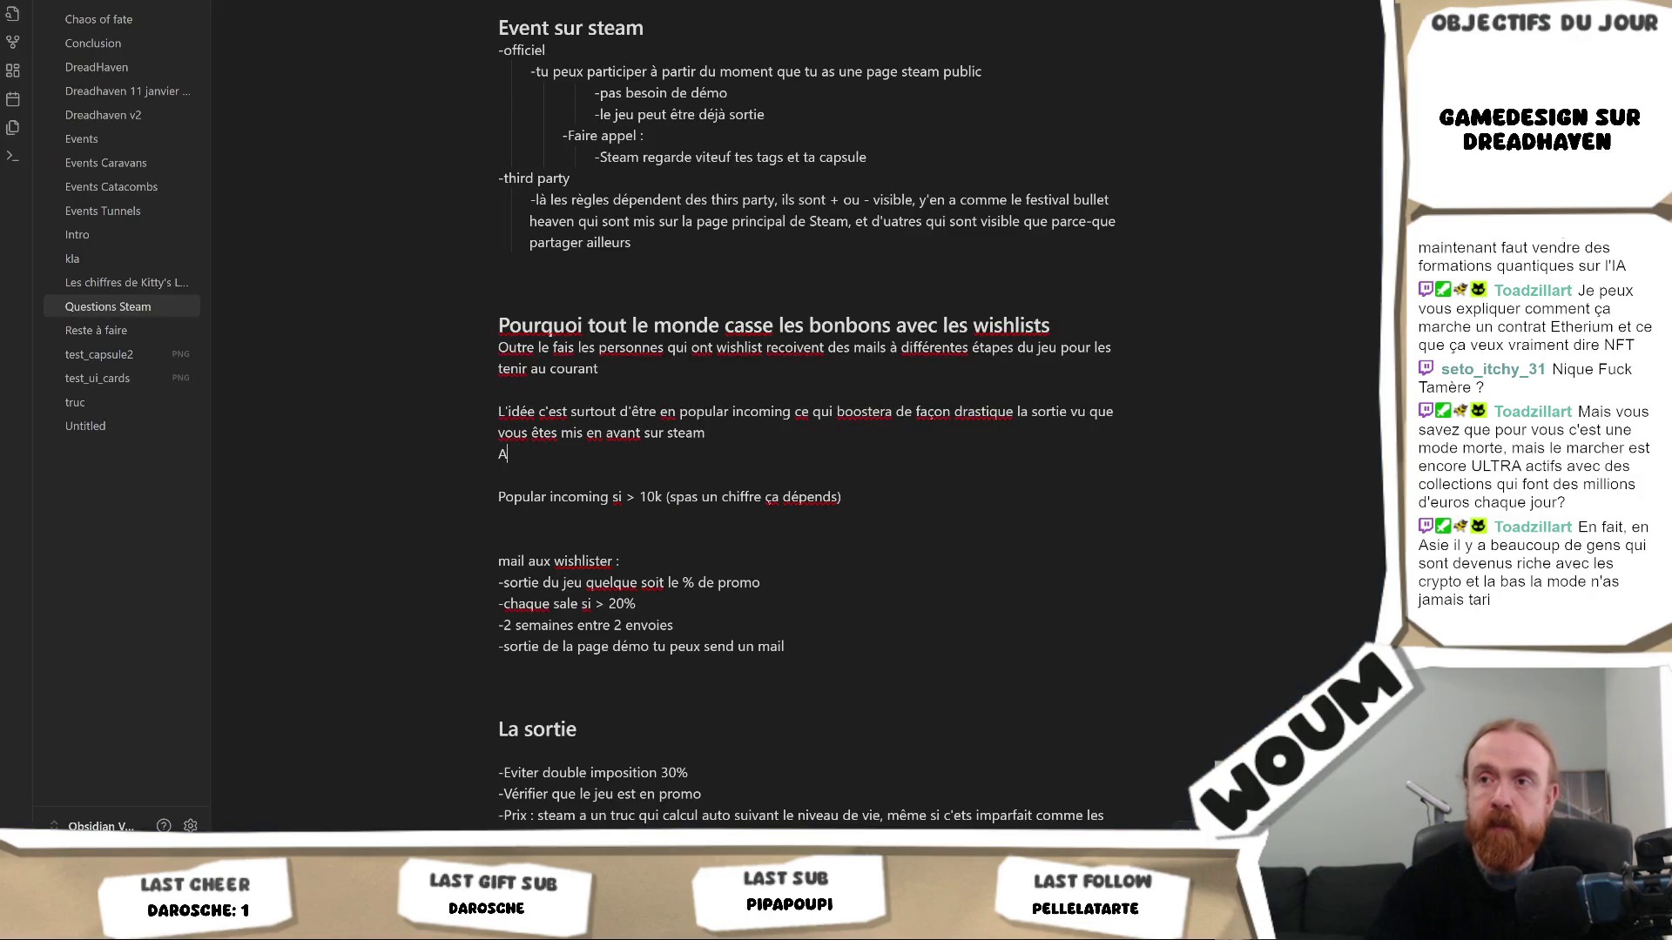
pyautogui.press('BackSpace')
pyautogui.press('BackSpace')
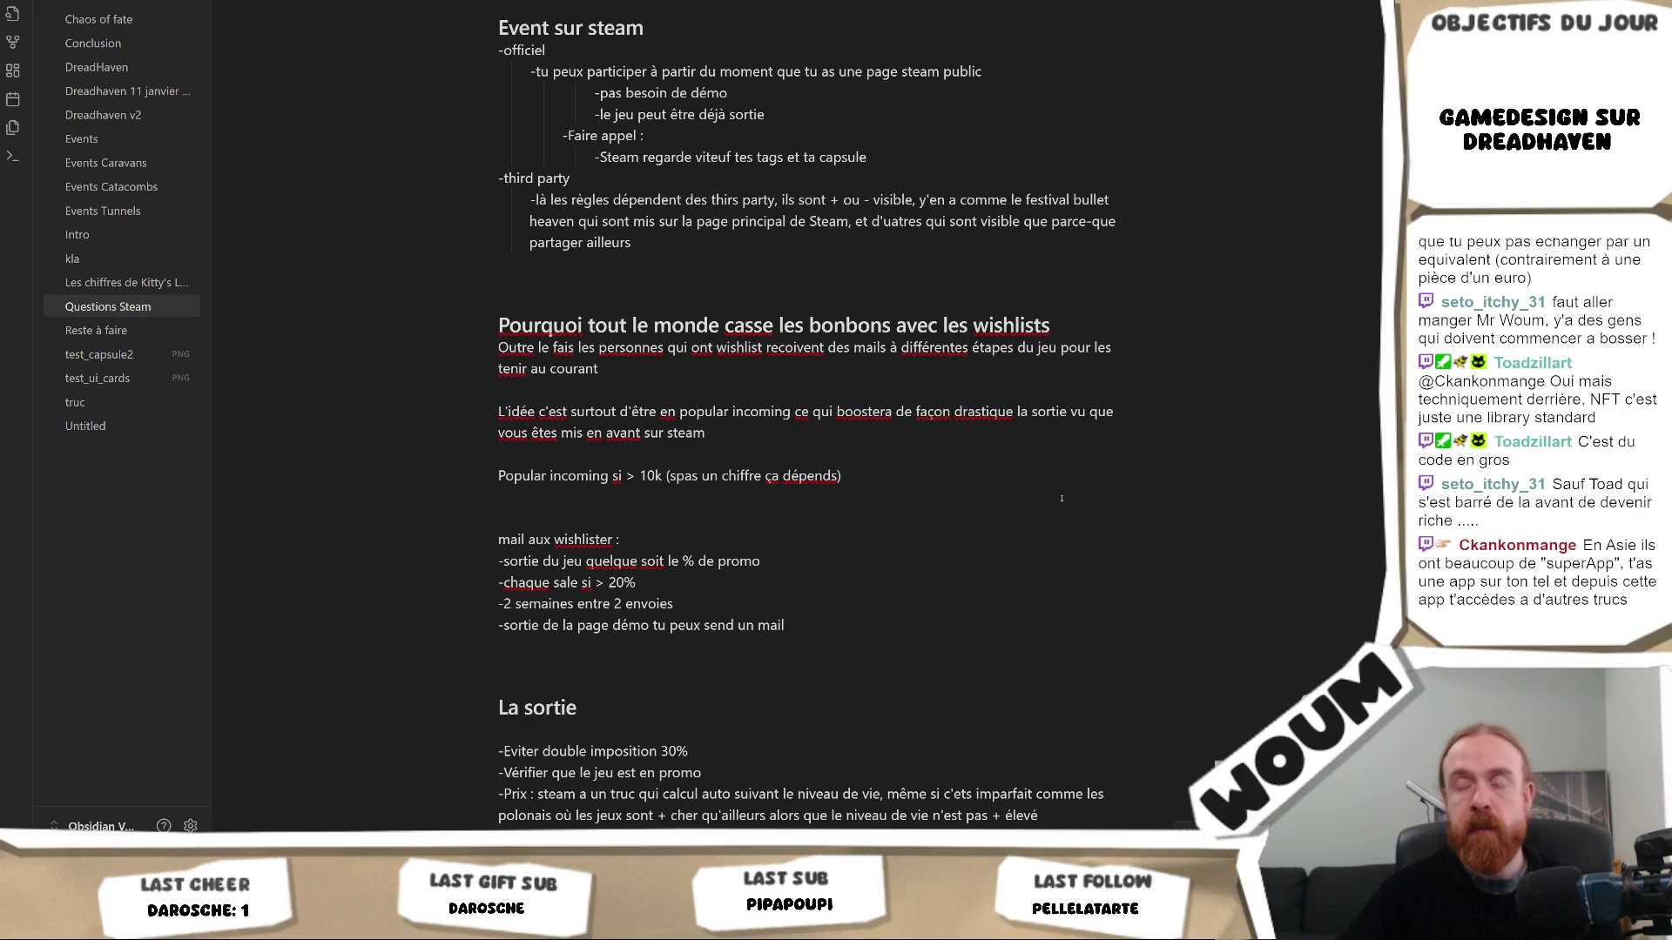
# Switch back to Steam's Popular Upcoming list of games
pyautogui.hotkey('alt', 'Tab')
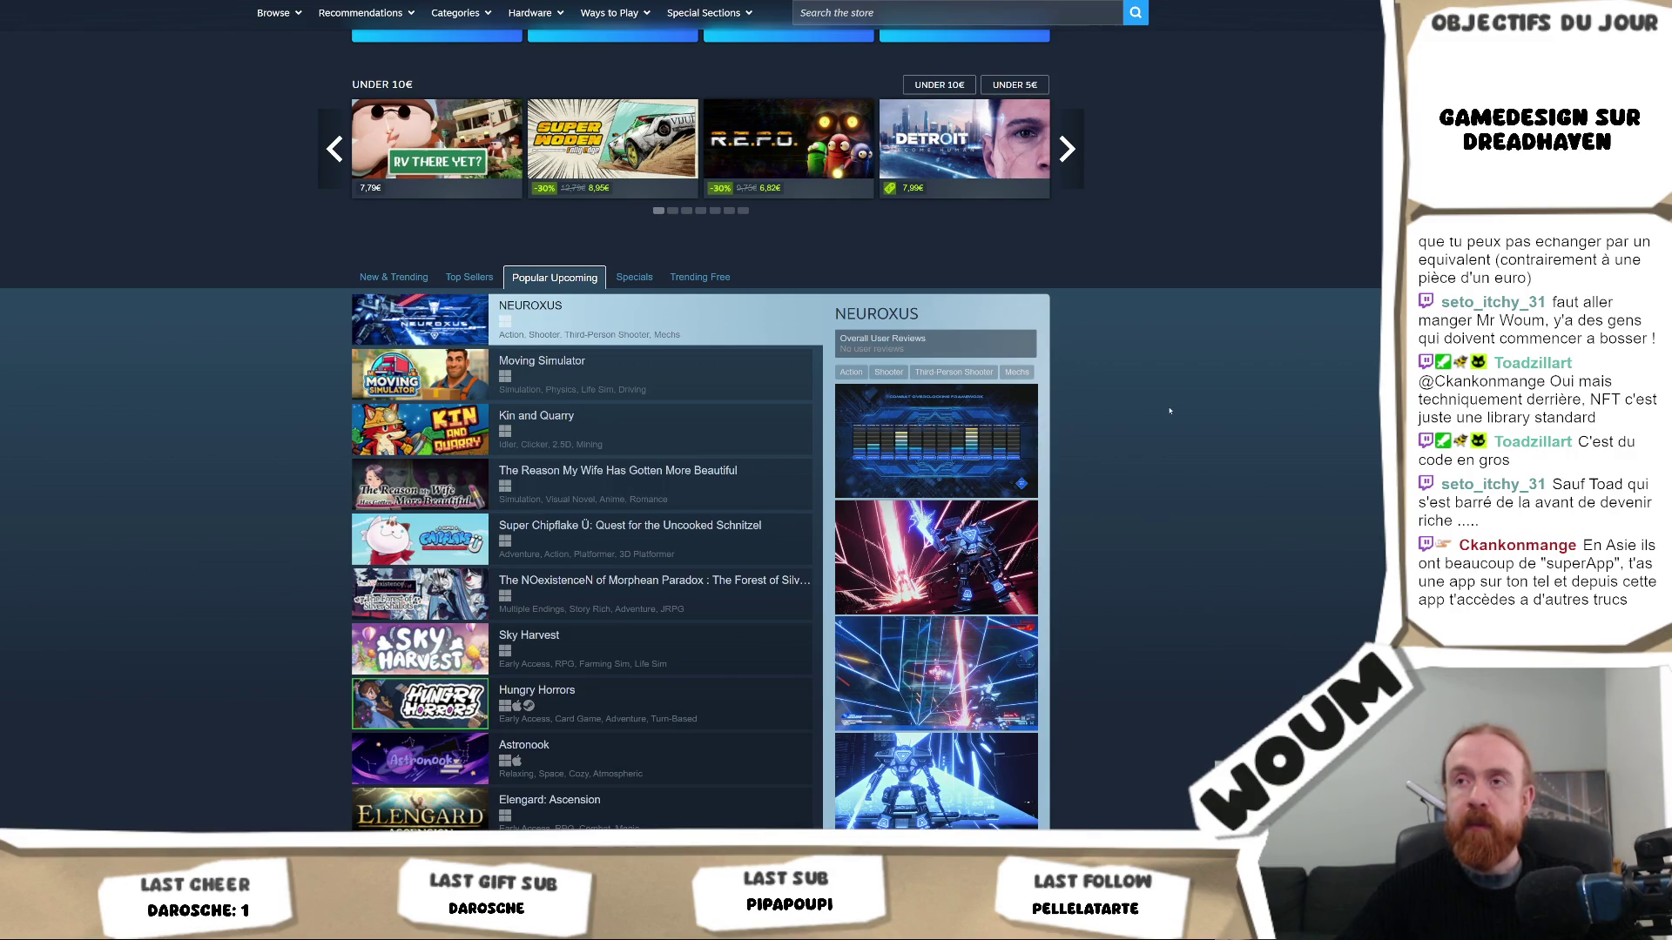
pyautogui.hotkey('alt', 'Tab')
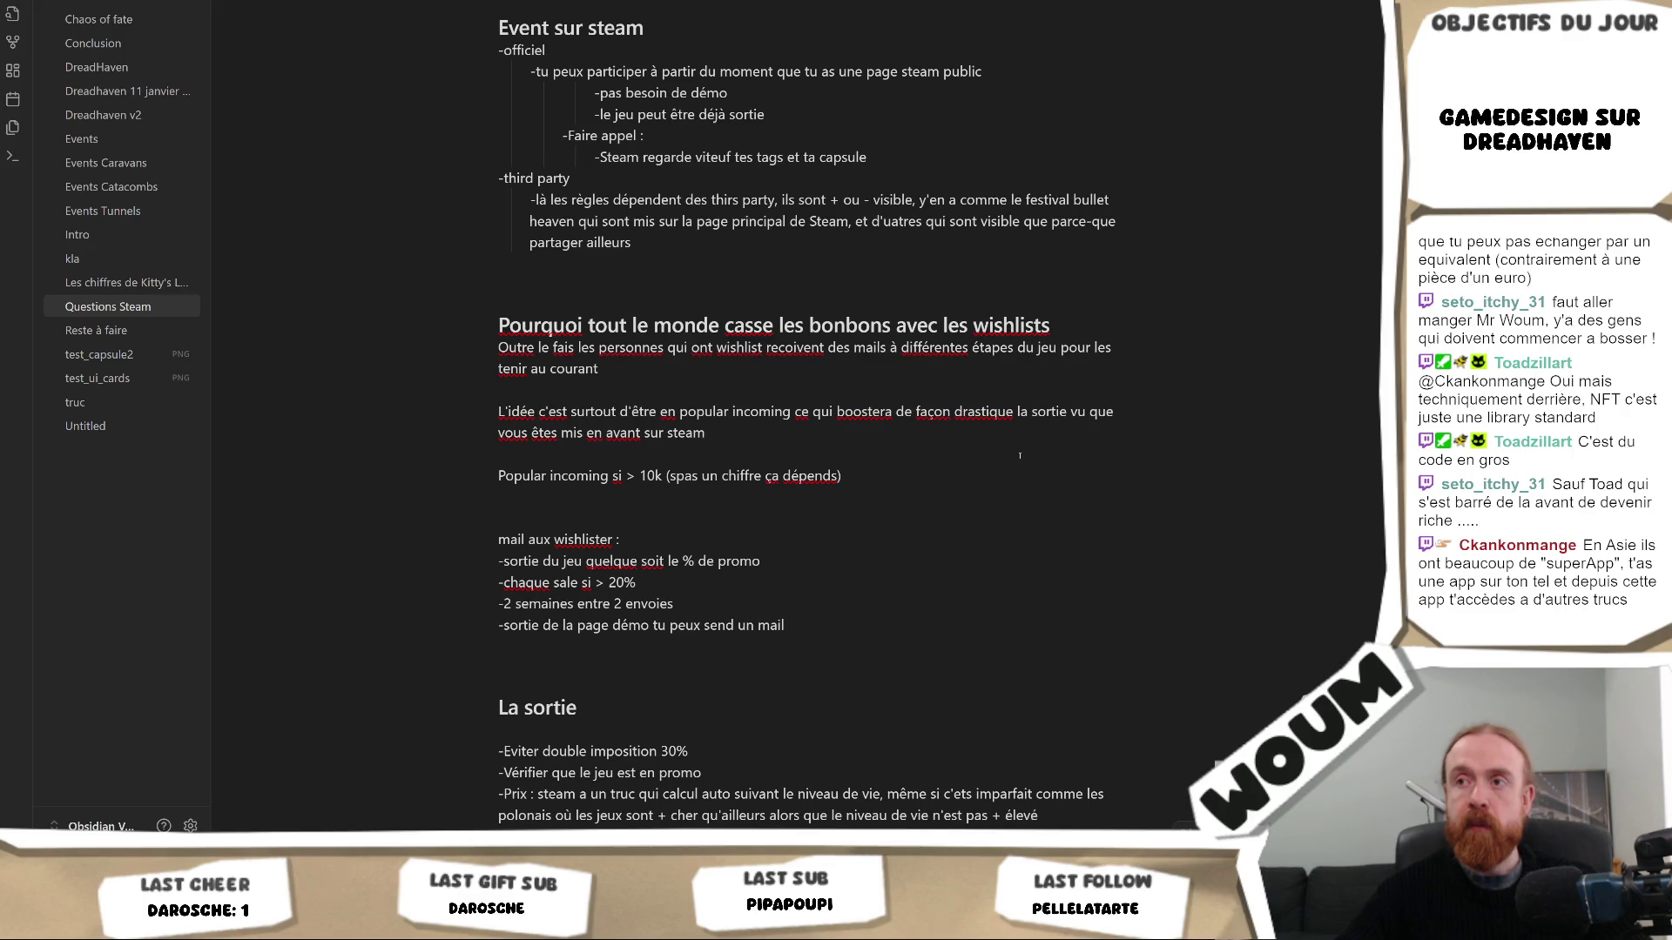
pyautogui.hotkey('alt', 'Tab')
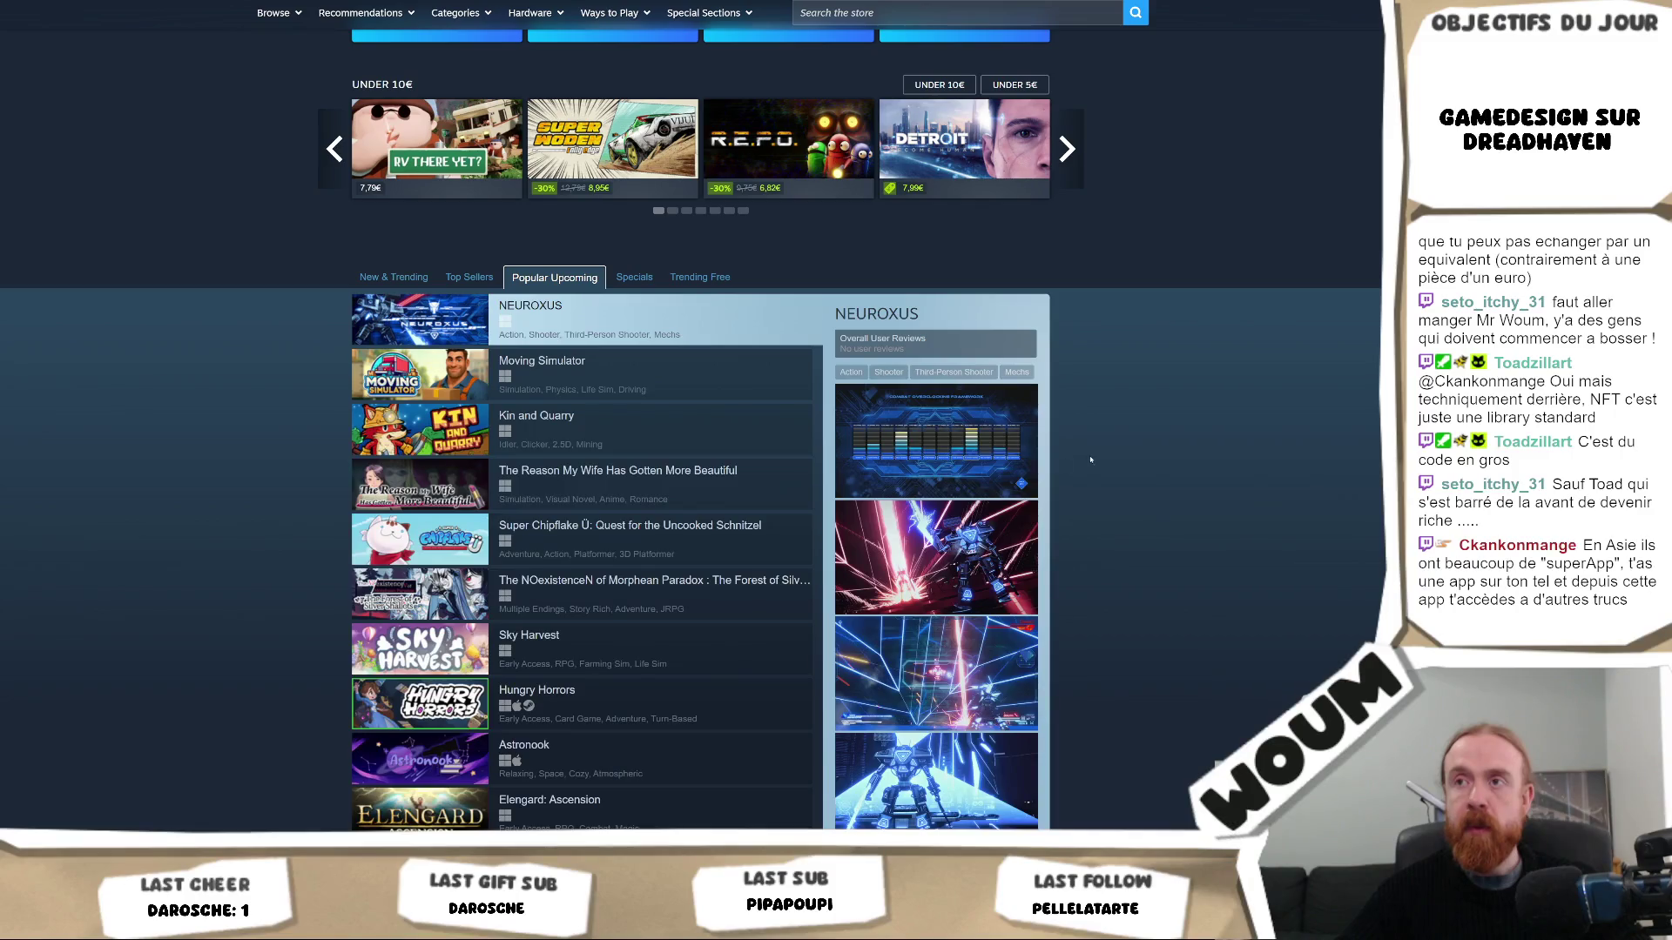
pyautogui.scroll(-1, 1085, 458)
pyautogui.scroll(-1, 1086, 458)
pyautogui.scroll(-3, 1175, 451)
pyautogui.scroll(4, 1255, 447)
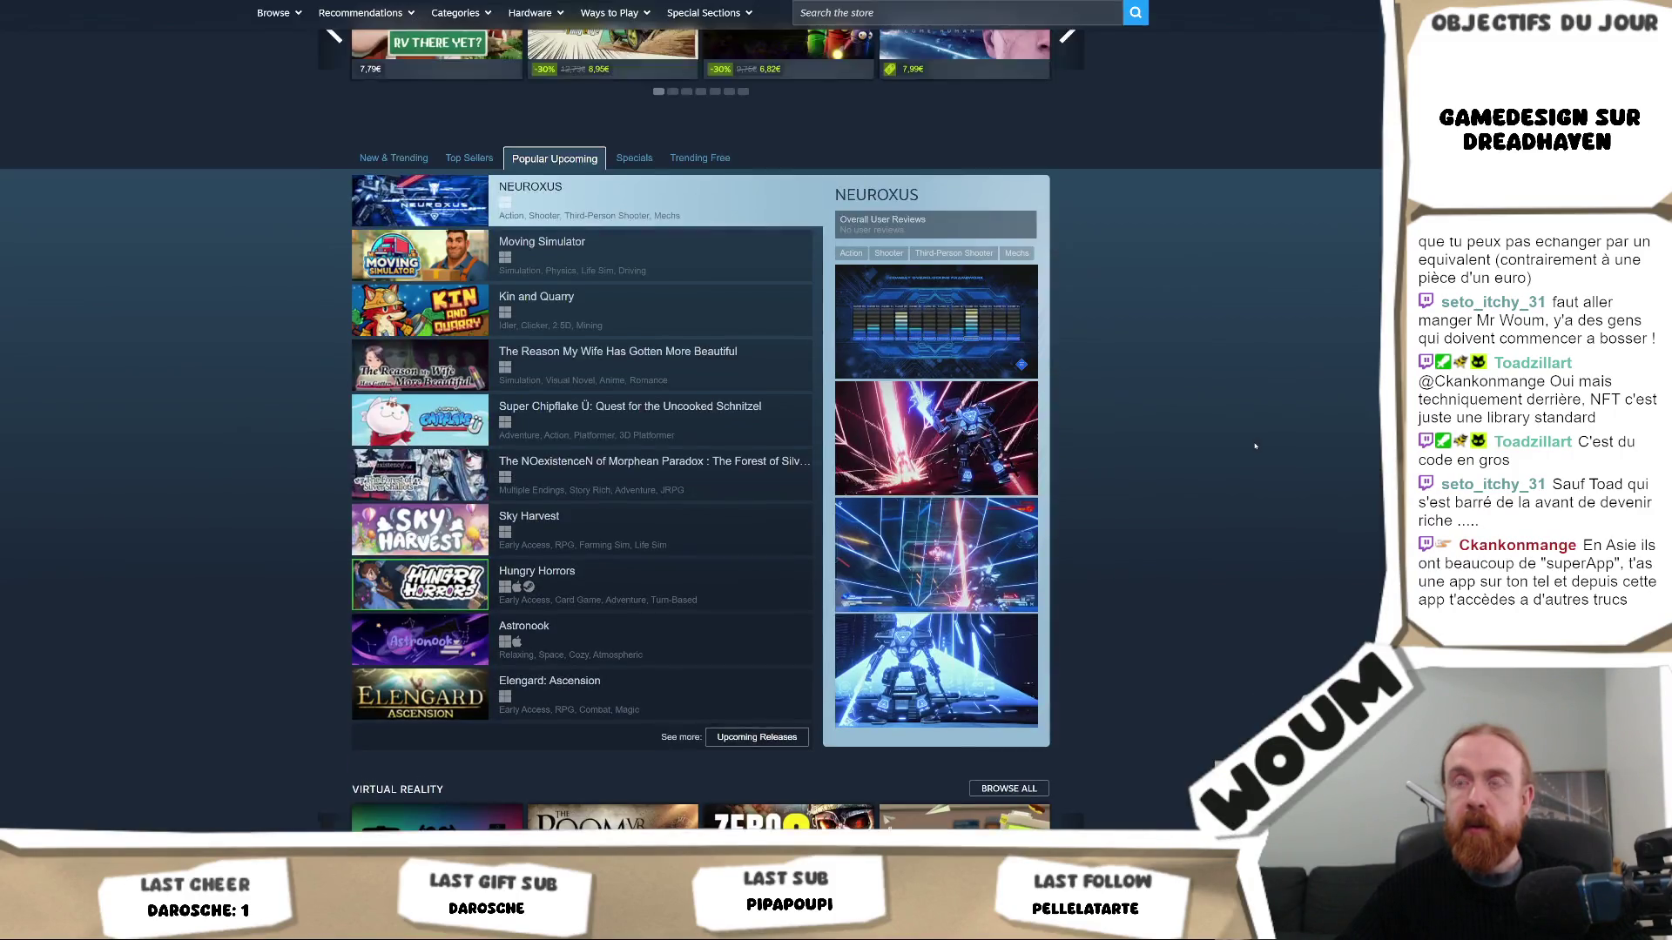
pyautogui.scroll(2, 1254, 447)
pyautogui.click(654, 407)
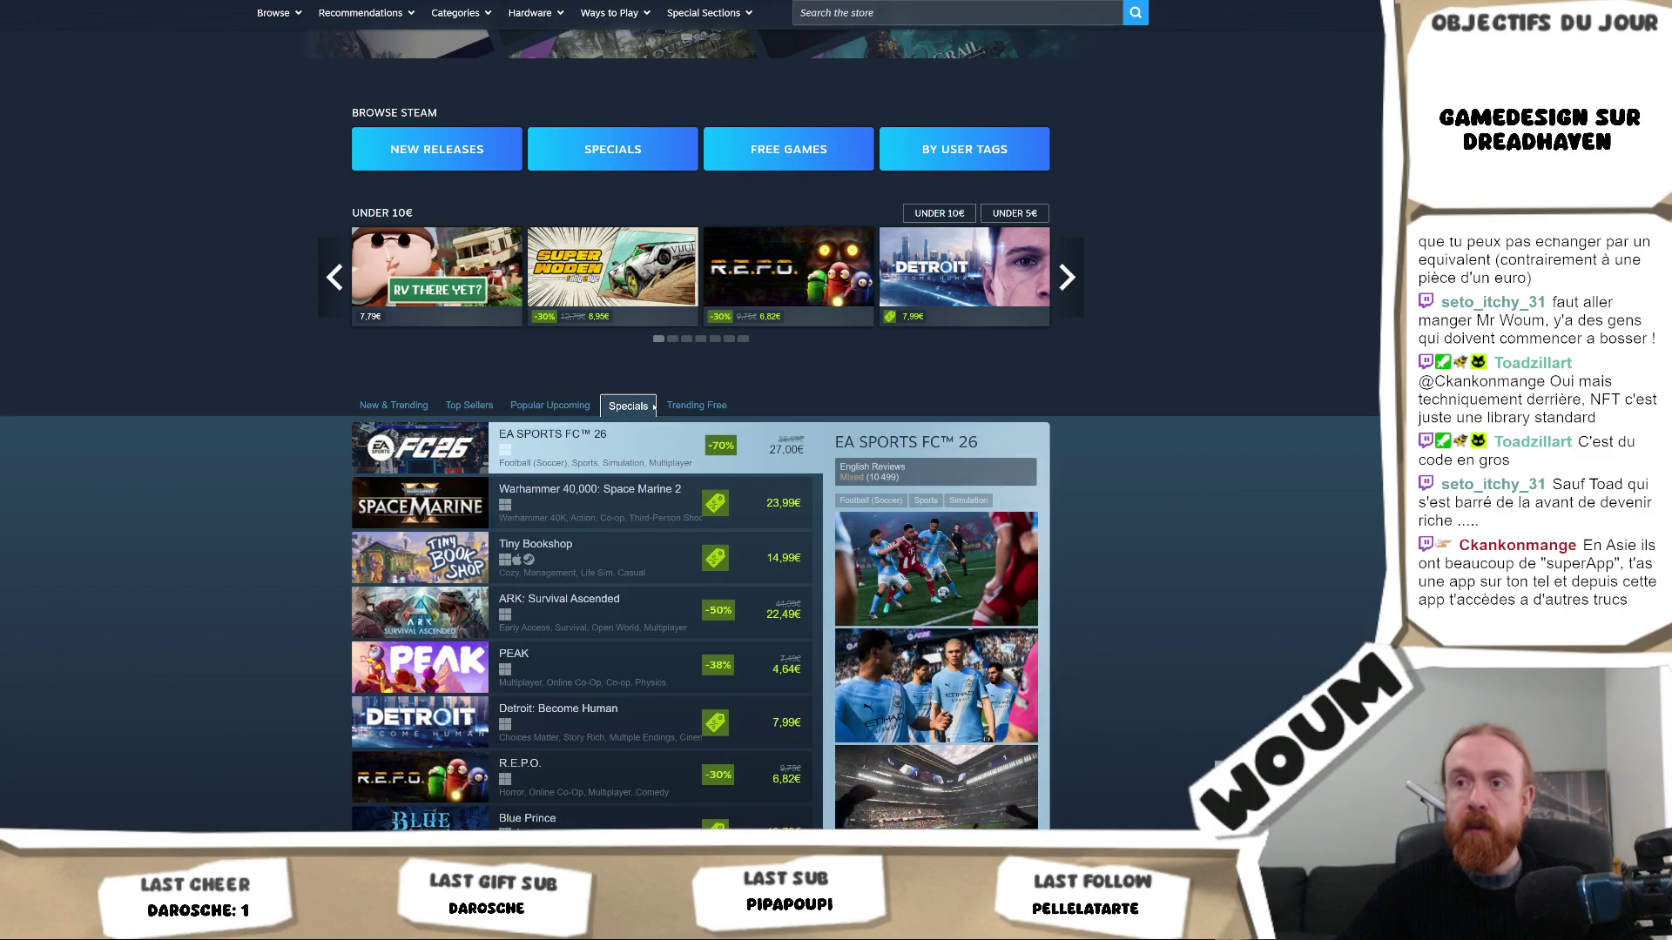
pyautogui.click(698, 407)
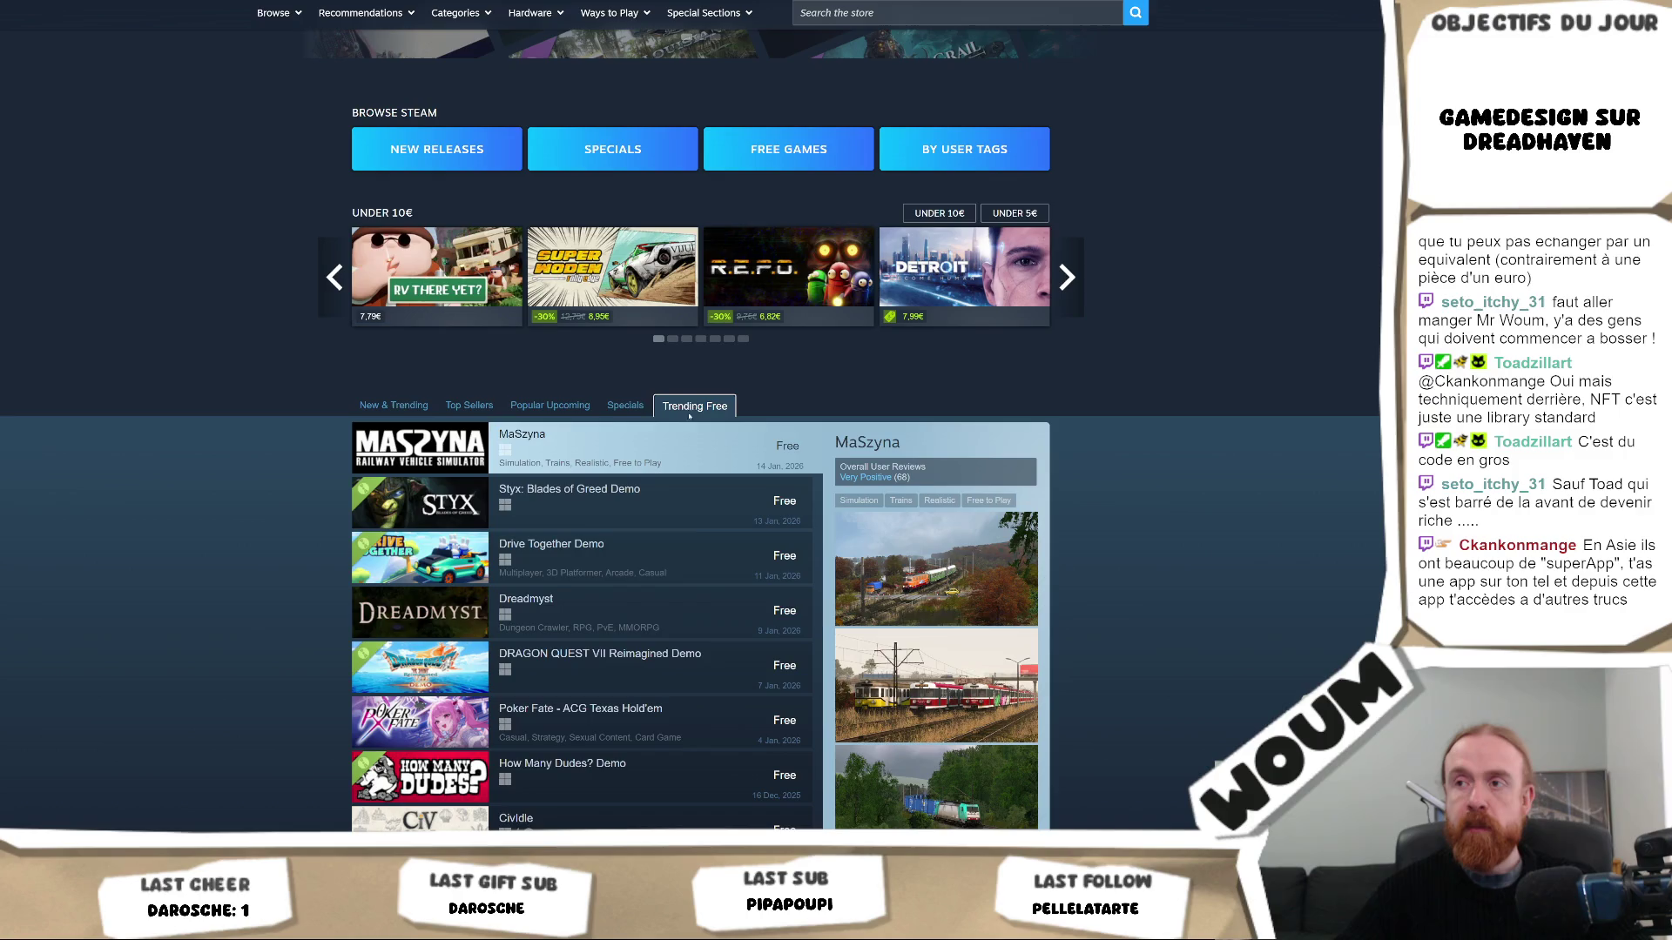
pyautogui.click(551, 406)
pyautogui.scroll(-3, 1268, 530)
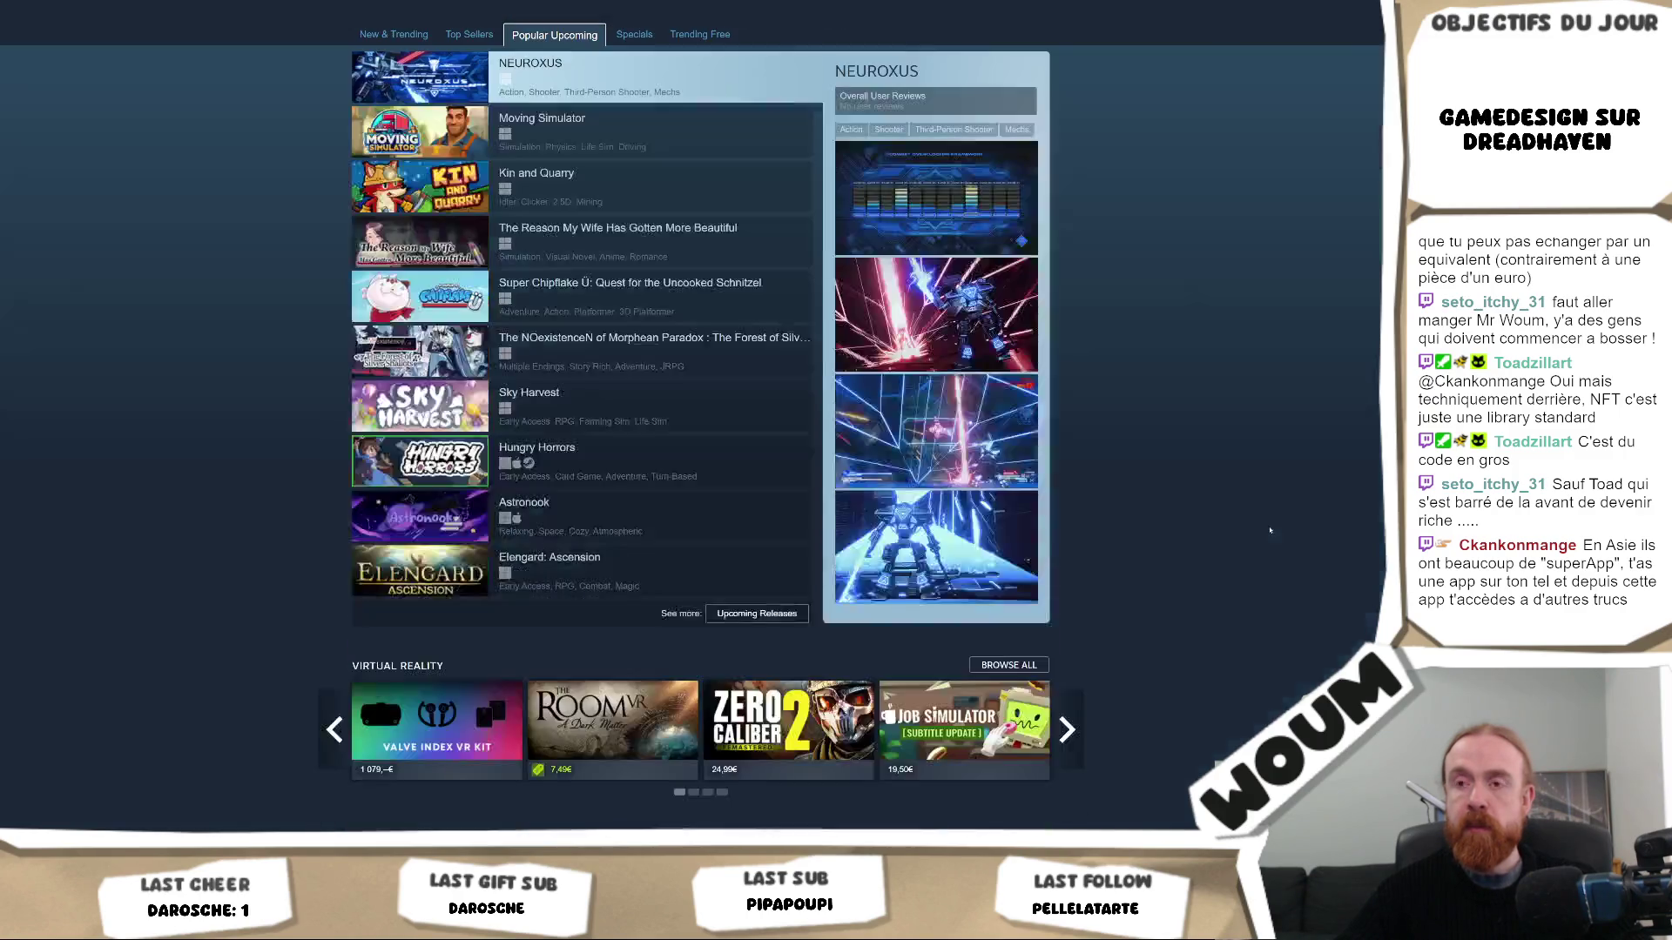
pyautogui.scroll(-3, 1269, 530)
pyautogui.scroll(5, 1268, 531)
pyautogui.scroll(5, 1268, 530)
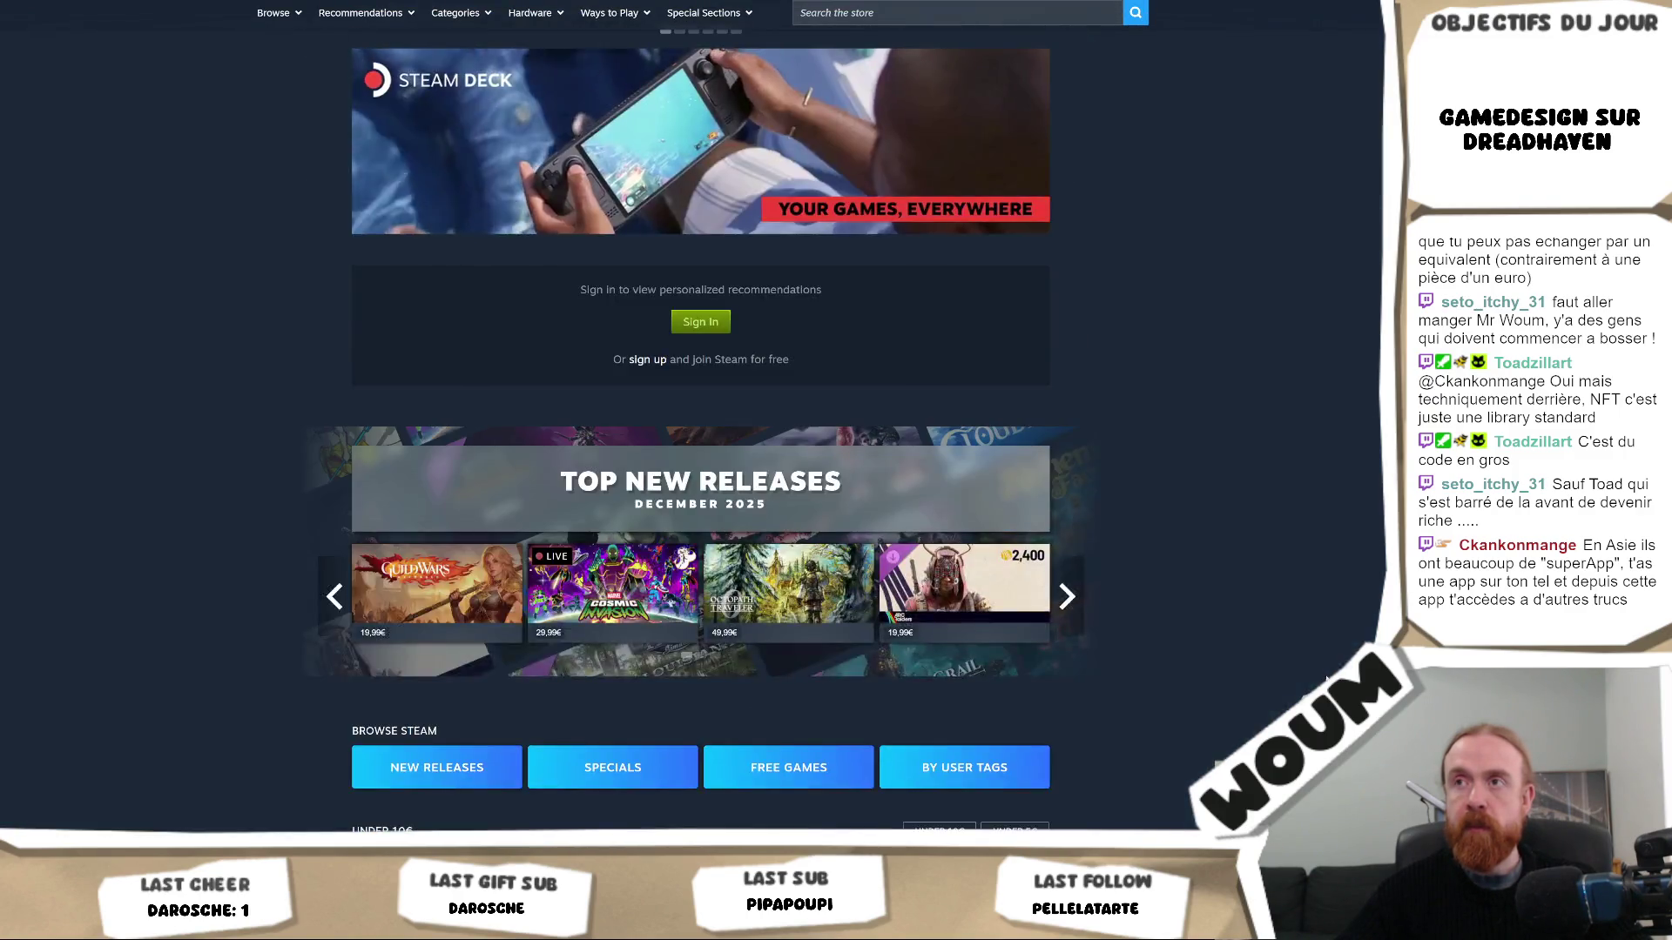
pyautogui.scroll(5, 1269, 531)
pyautogui.scroll(5, 1268, 530)
pyautogui.scroll(-5, 1318, 659)
pyautogui.scroll(-5, 1319, 656)
pyautogui.scroll(-2, 1322, 652)
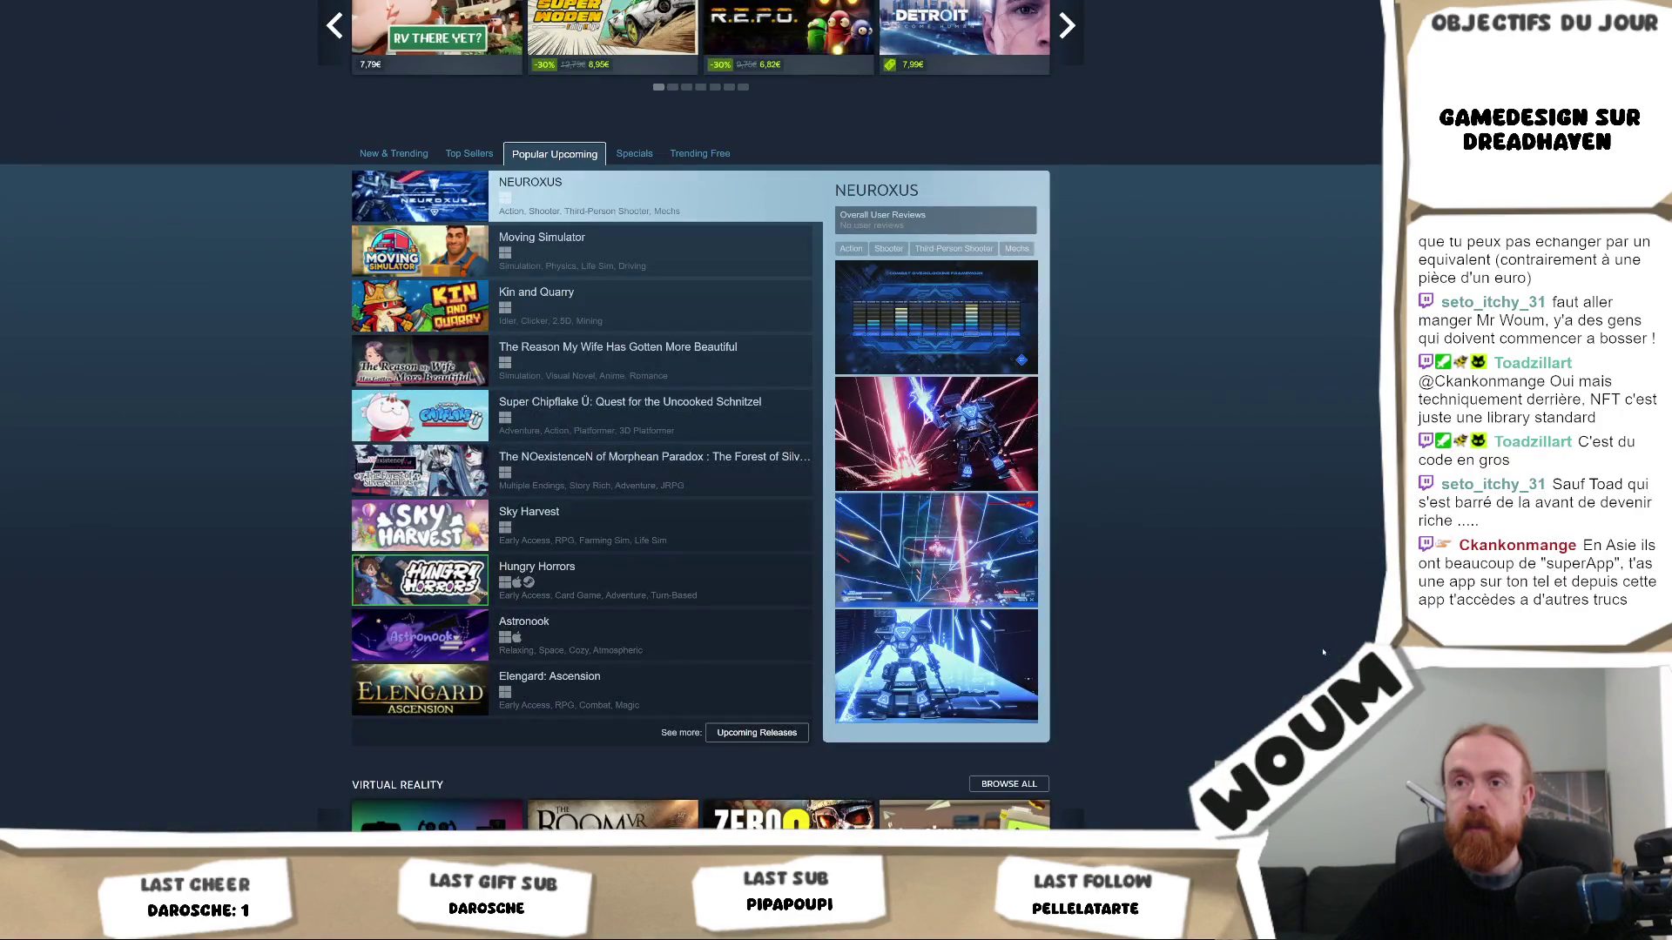
pyautogui.hotkey('alt', 'Tab')
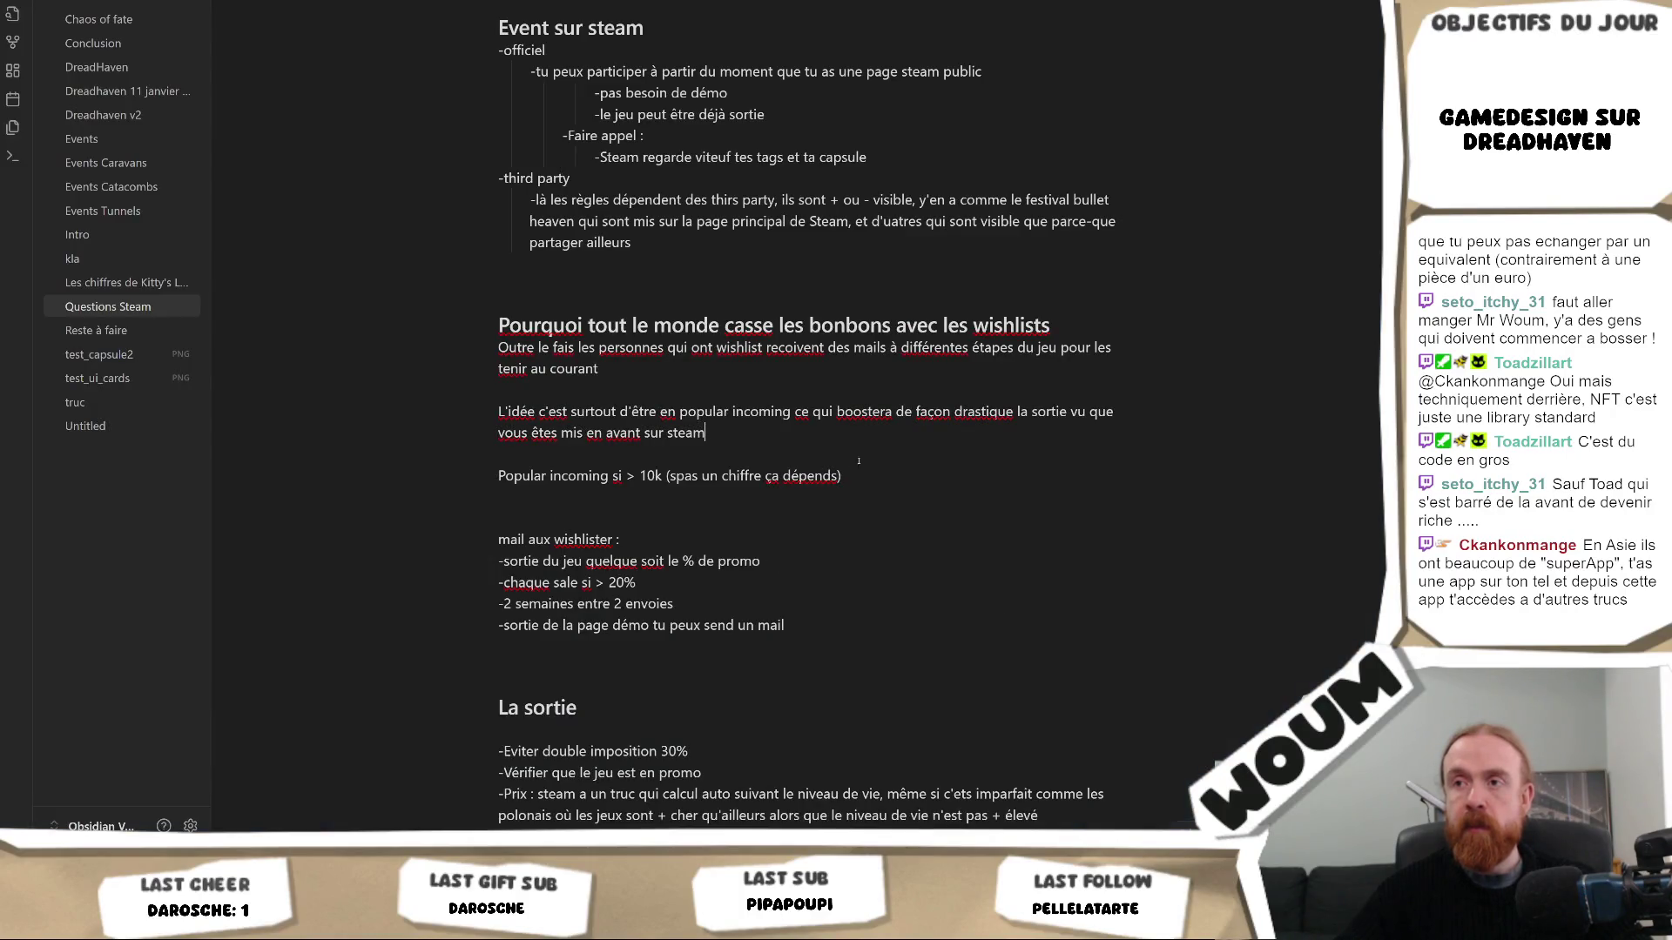
# Add a paragraph: more wishlists mean a better launch, no fixed purchase rate, median near 10%
pyautogui.press('Return')
pyautogui.press('Return')
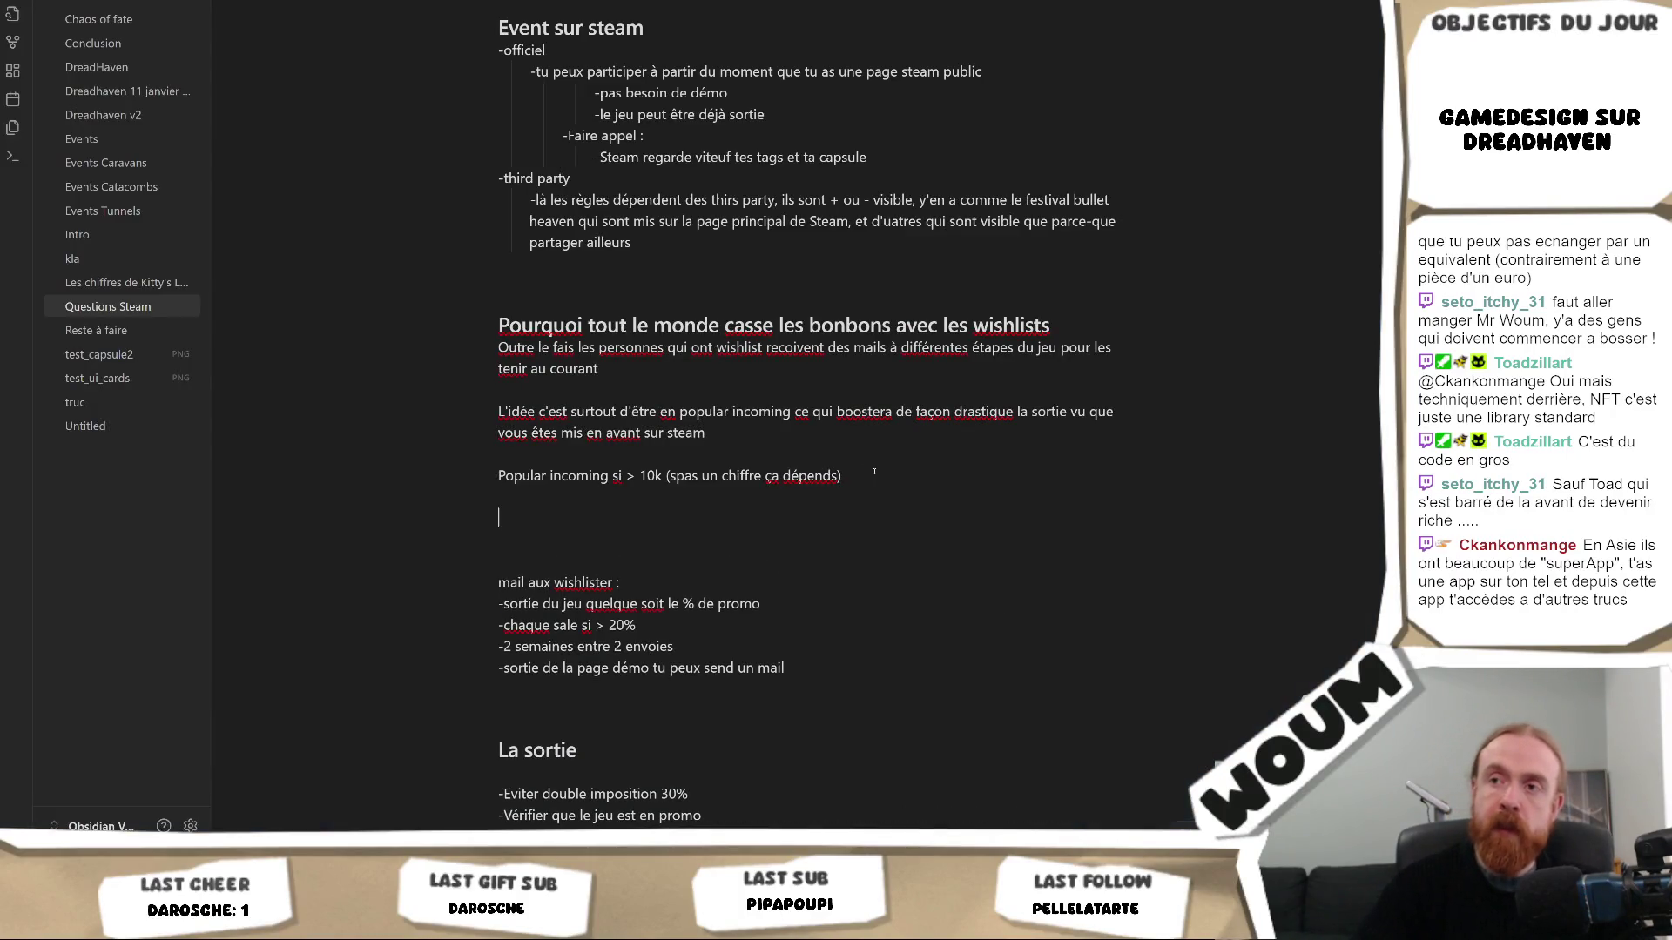
pyautogui.write('Maintenant plus vous avez')
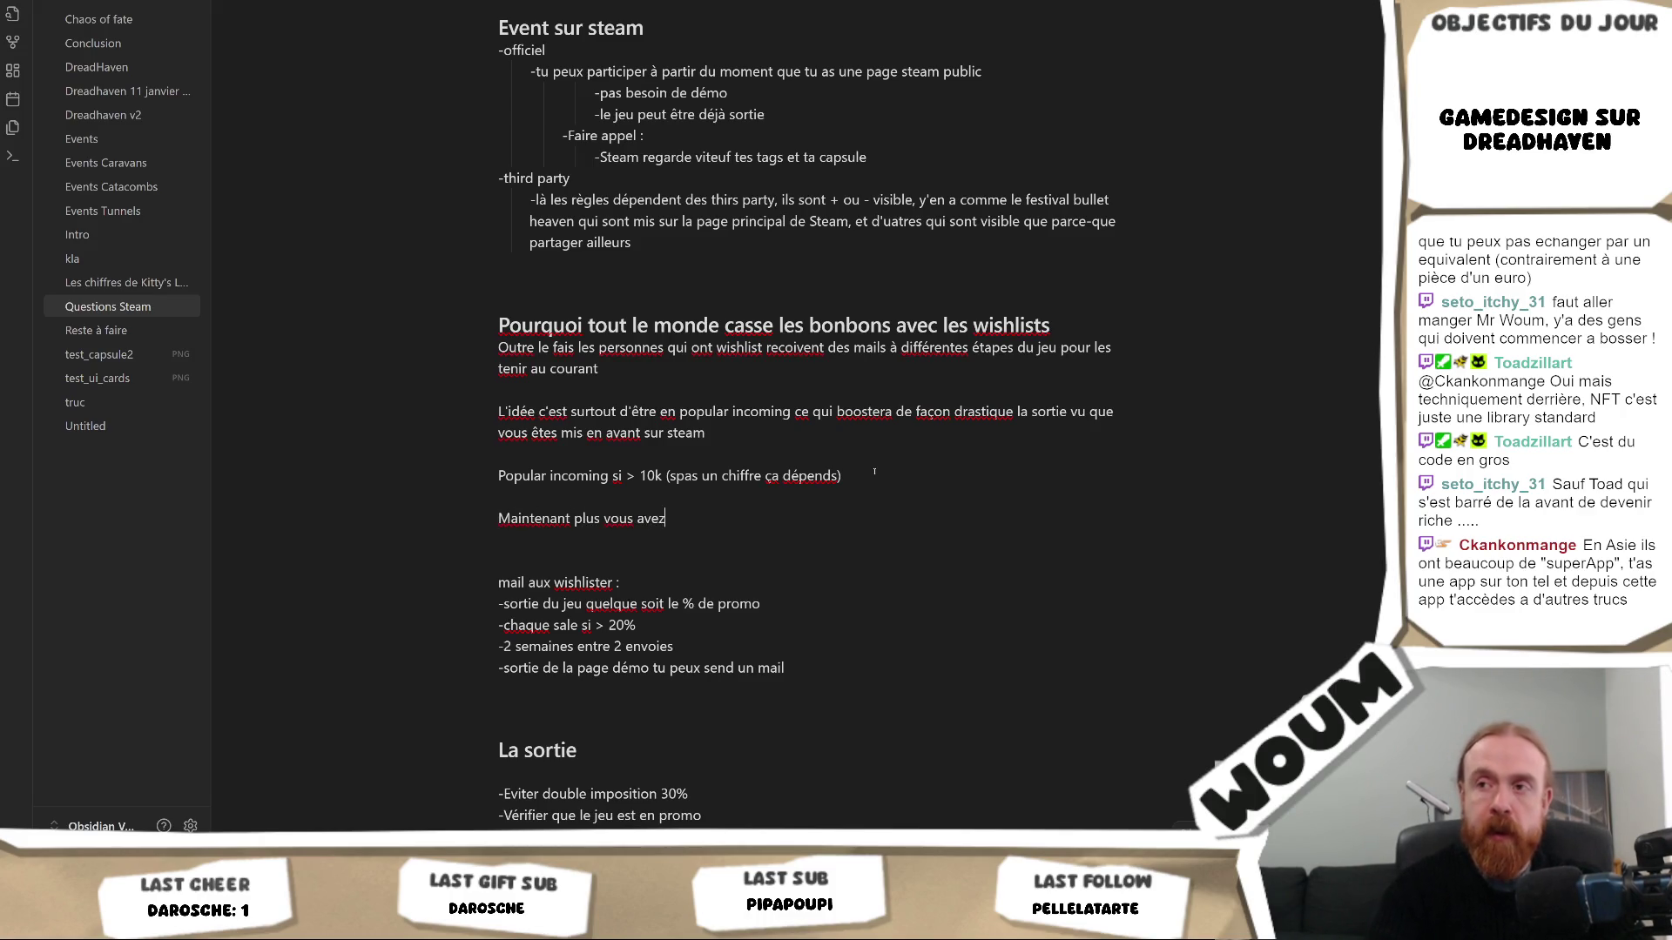
pyautogui.write(' de wishlists pour cela veut dire que vous')
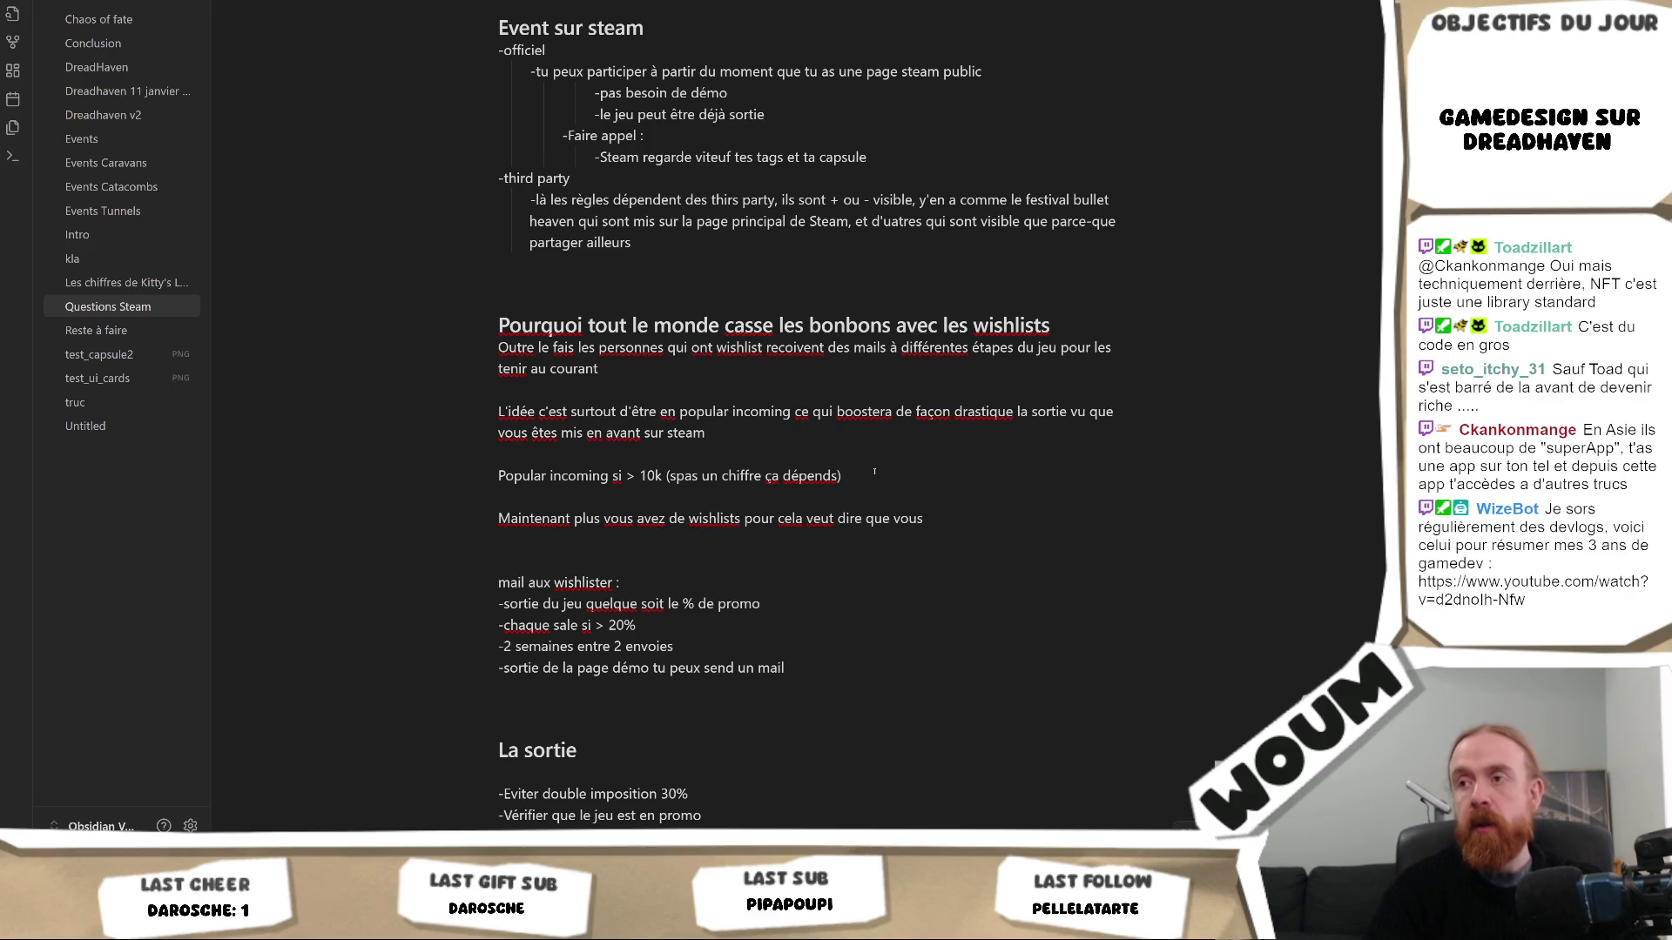
pyautogui.press('BackSpace')
pyautogui.press('BackSpace')
pyautogui.press('BackSpace')
pyautogui.press('BackSpace')
pyautogui.write("des gens s'intéresse à votre projet e")
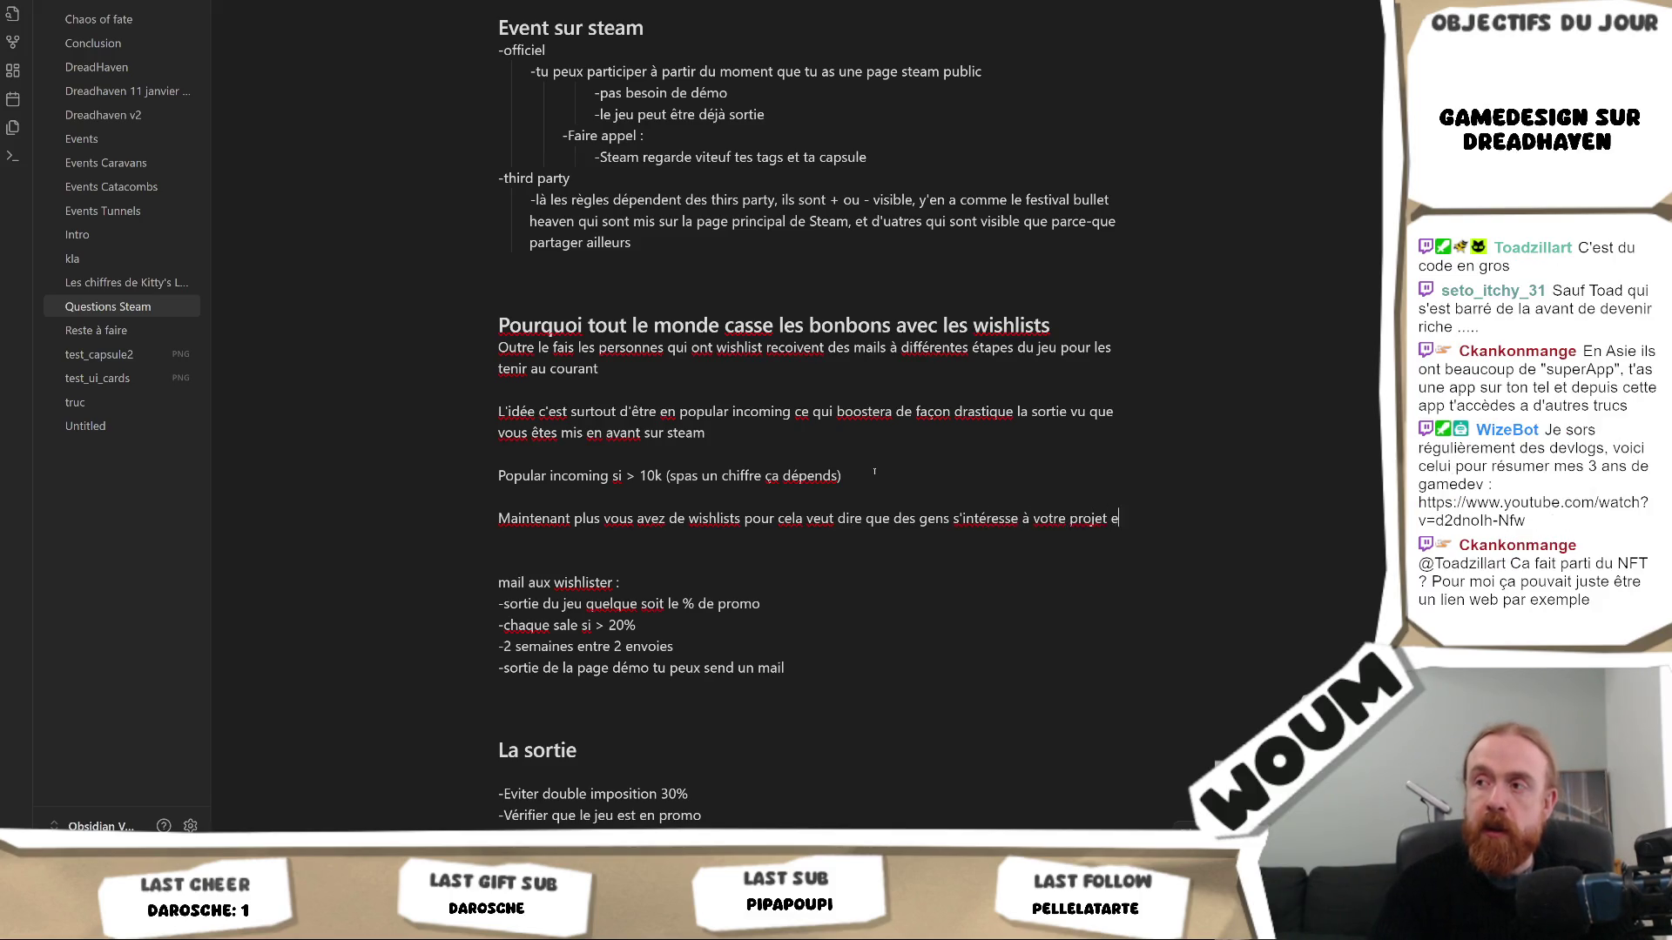
pyautogui.write("t donc meilleur sera votre sortie. Mais il n'y a aucune règle")
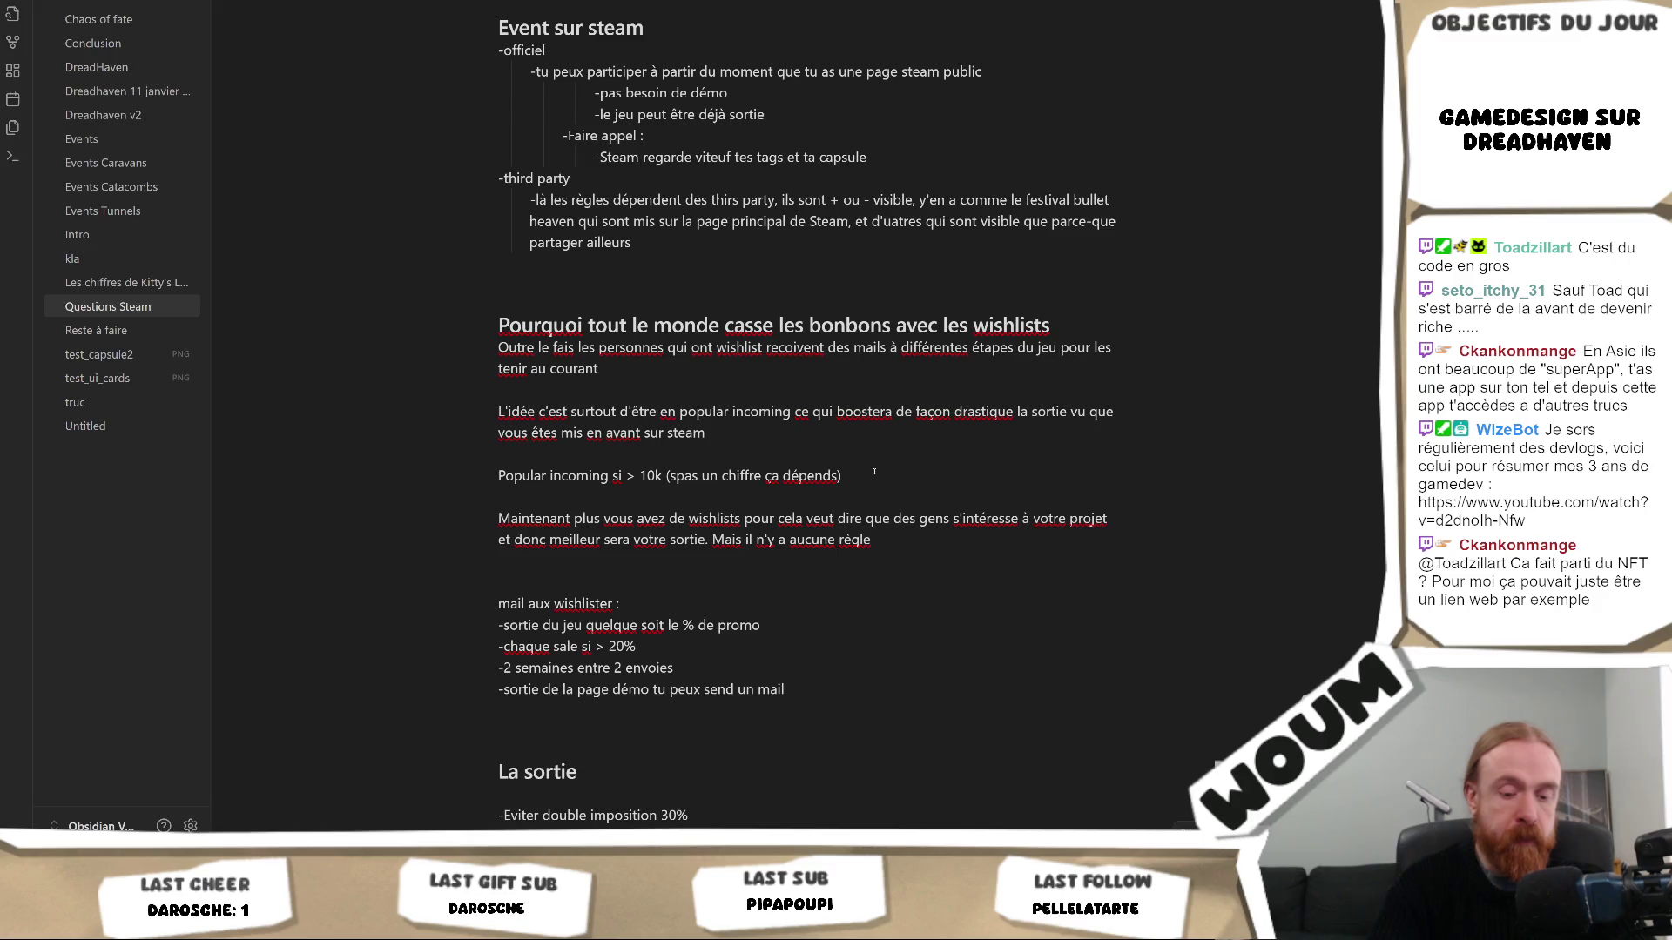
pyautogui.write('sur le %tage de gens qui ont wishlist qui vont acheter votre ')
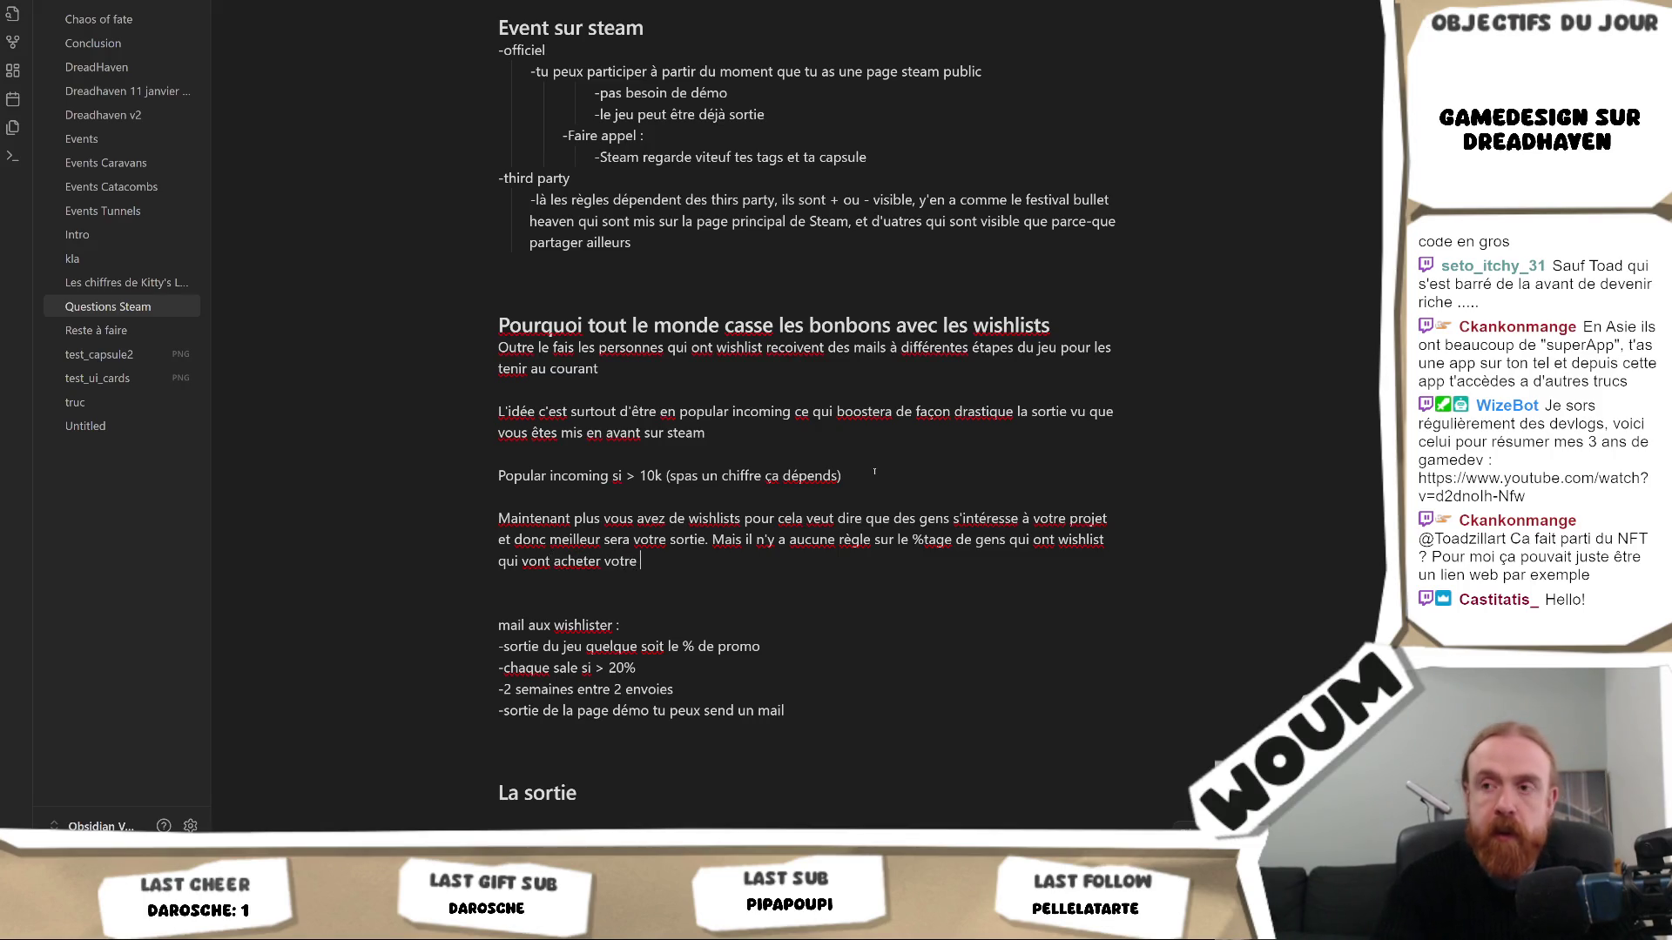
pyautogui.write('jeuMa m')
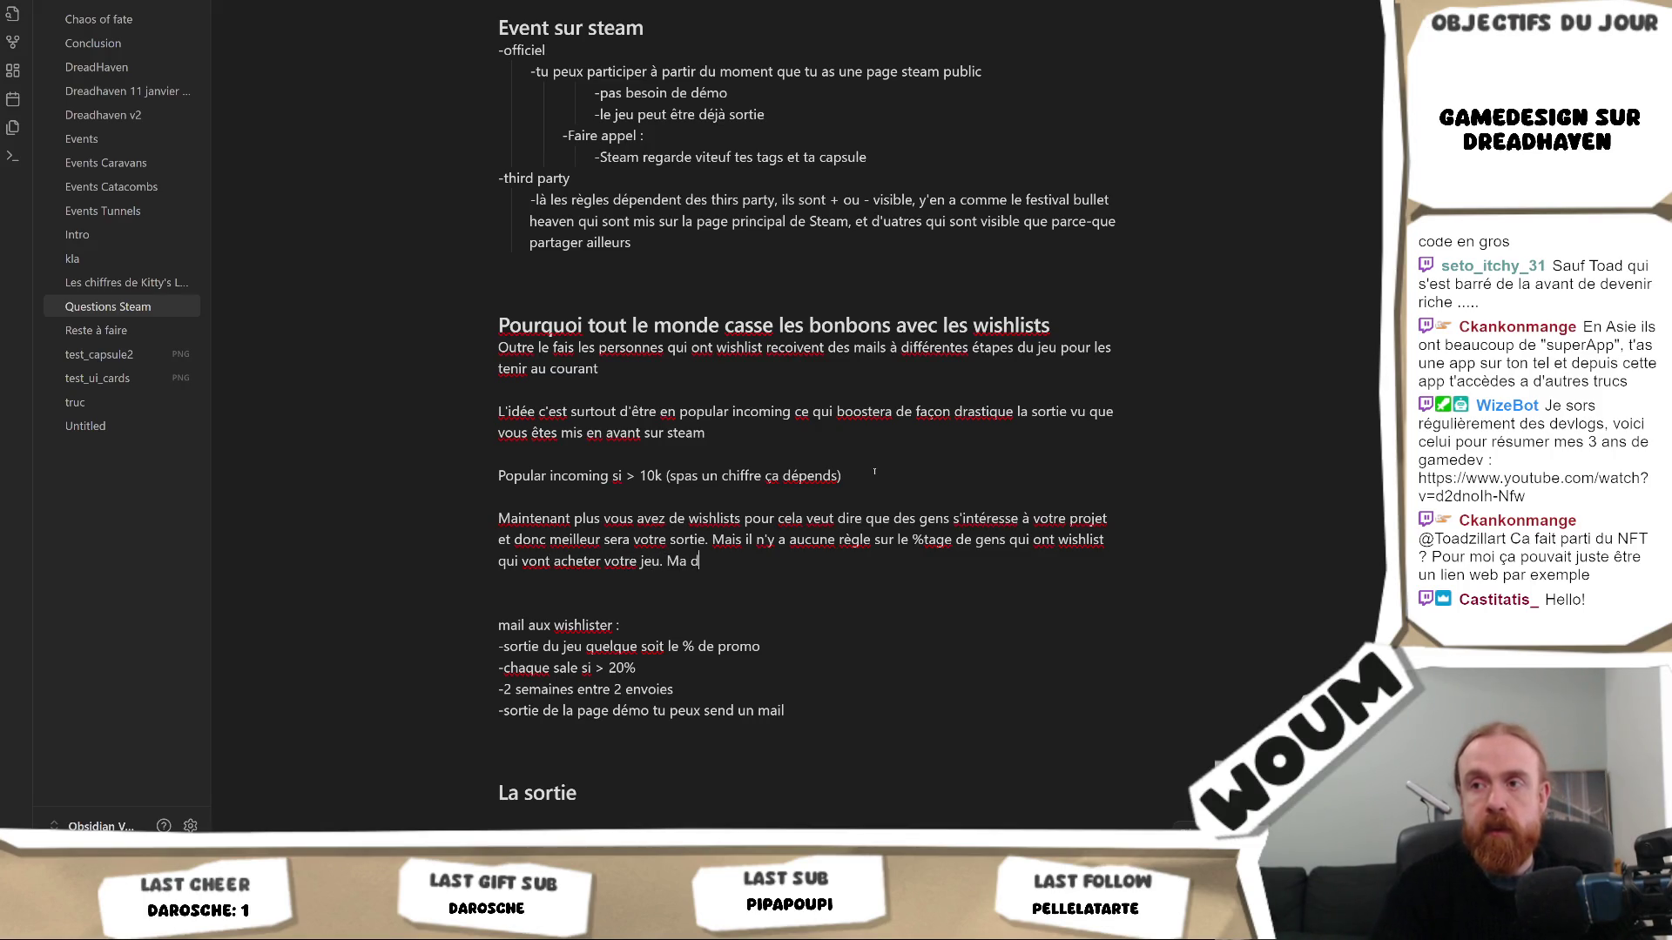
pyautogui.write("édianne a l'air")
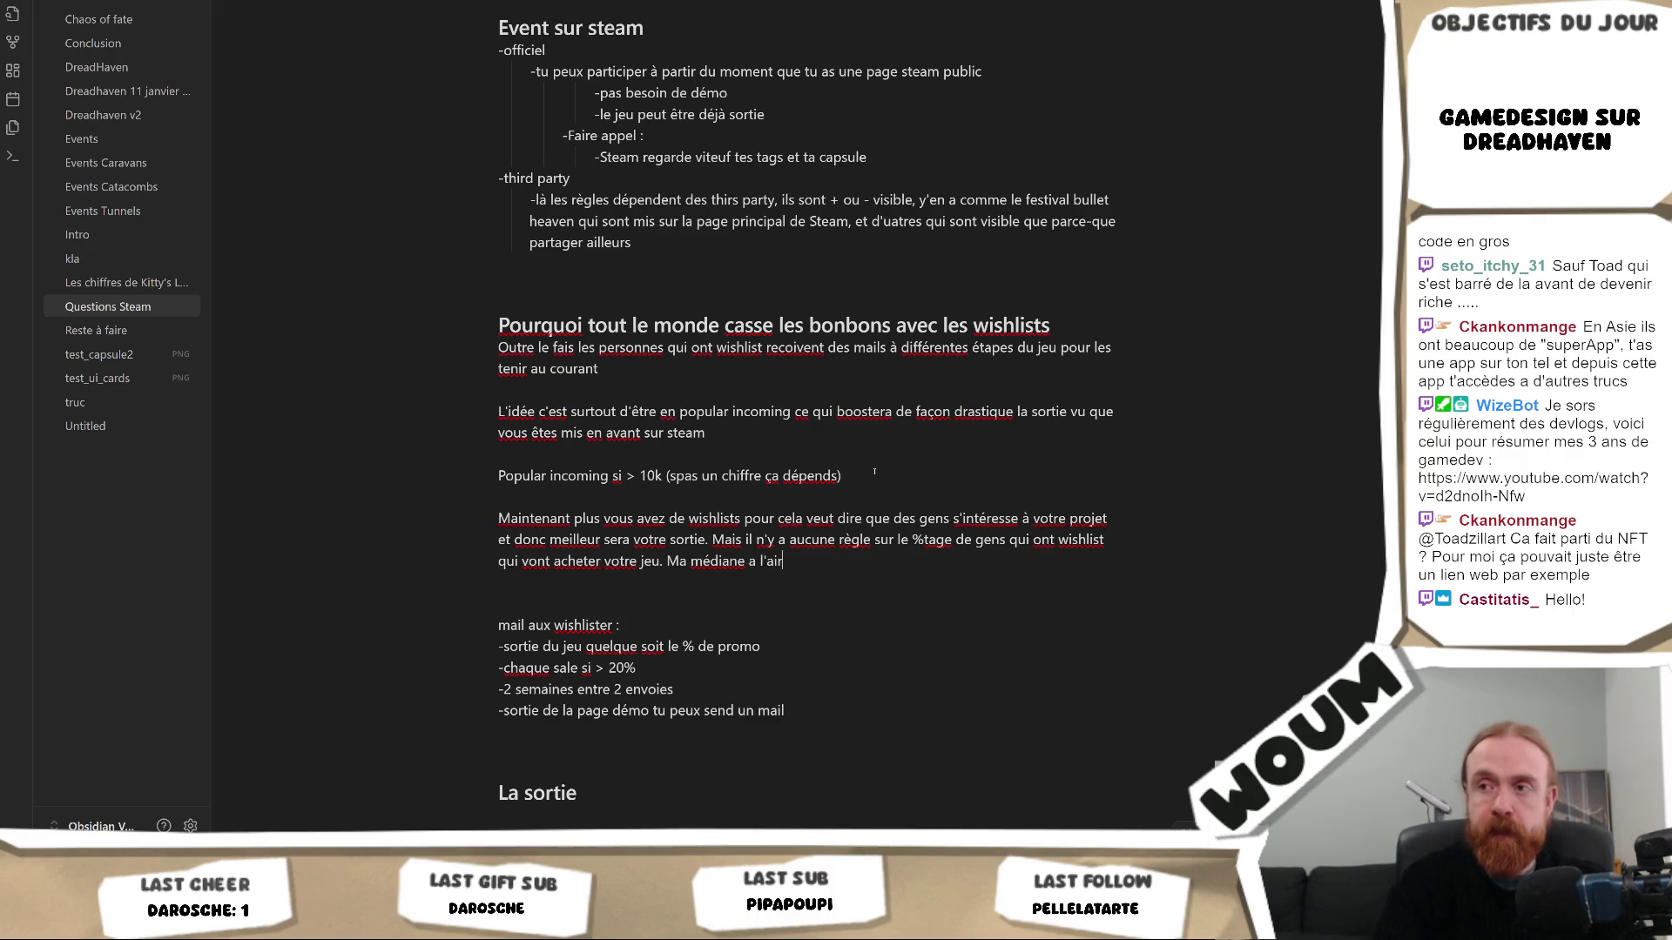
pyautogui.write('être à 10%')
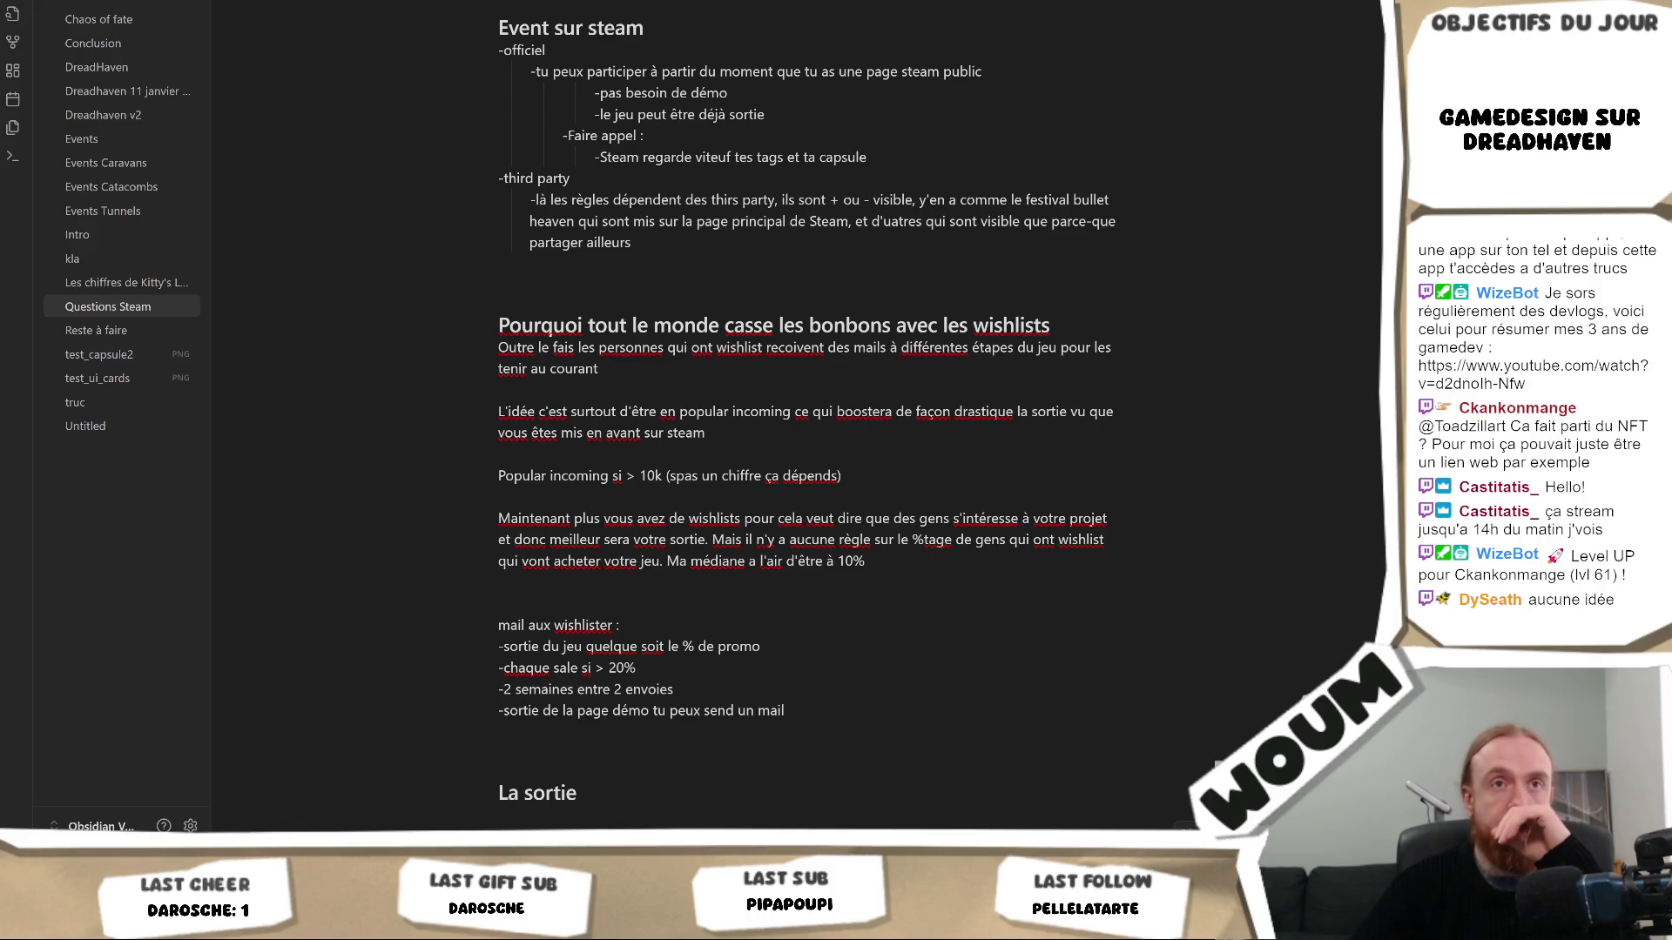
# Return to the newsletter, dismiss the median search and the enlarged wishlist chart
pyautogui.hotkey('alt', 'Tab')
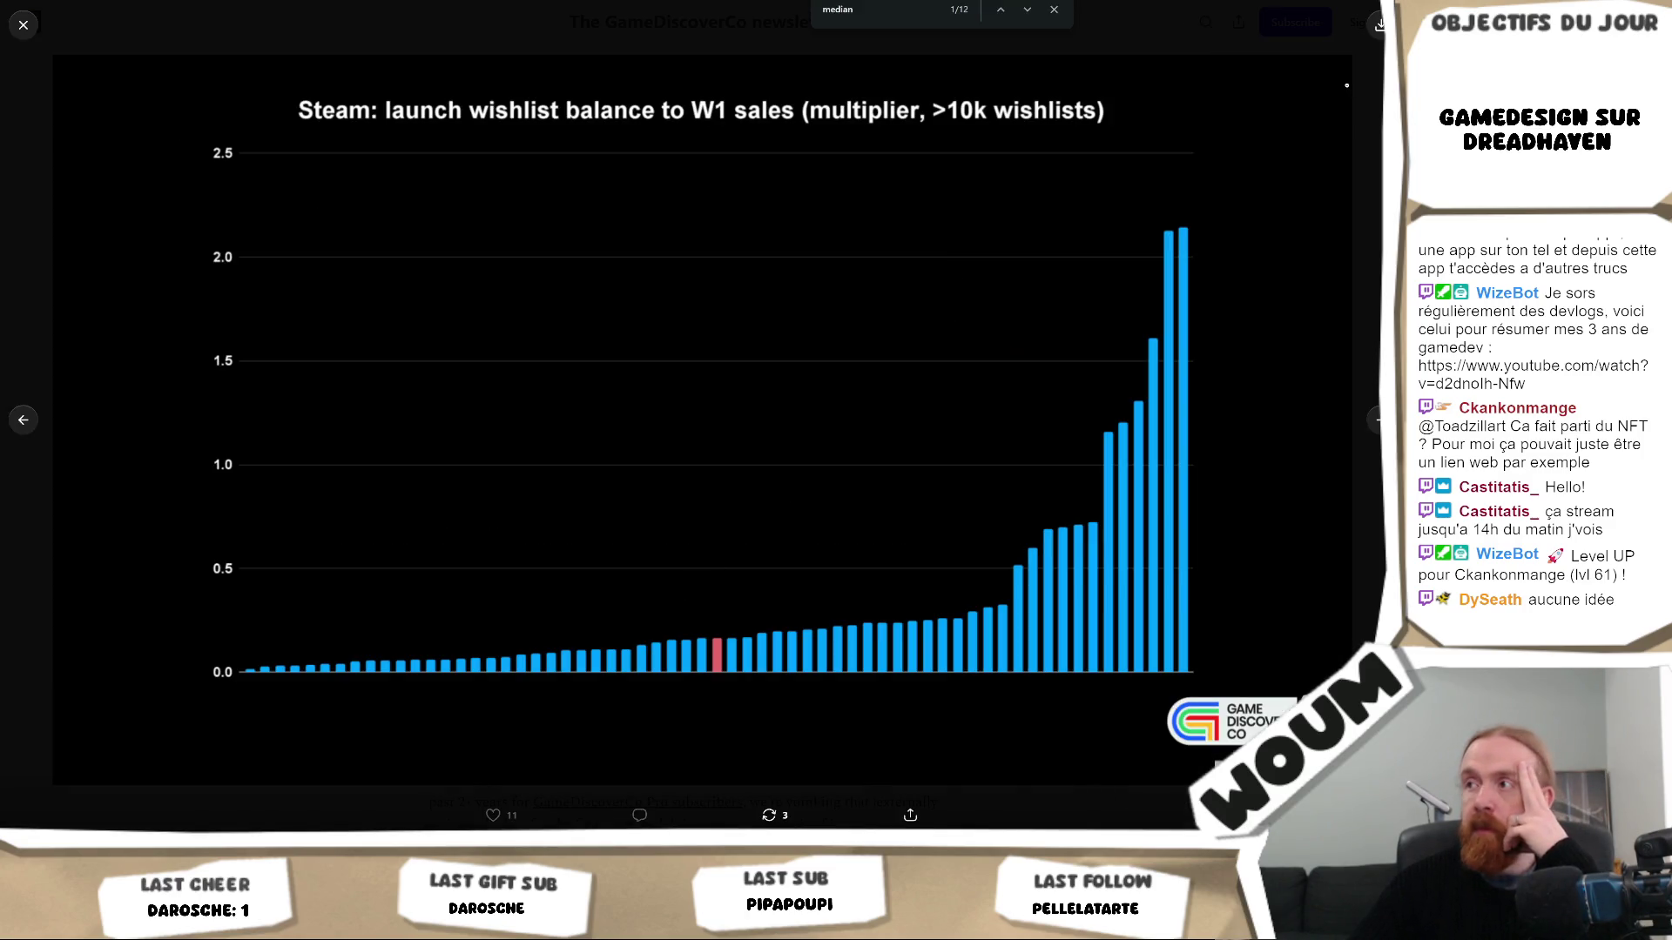
pyautogui.click(1053, 9)
pyautogui.click(25, 24)
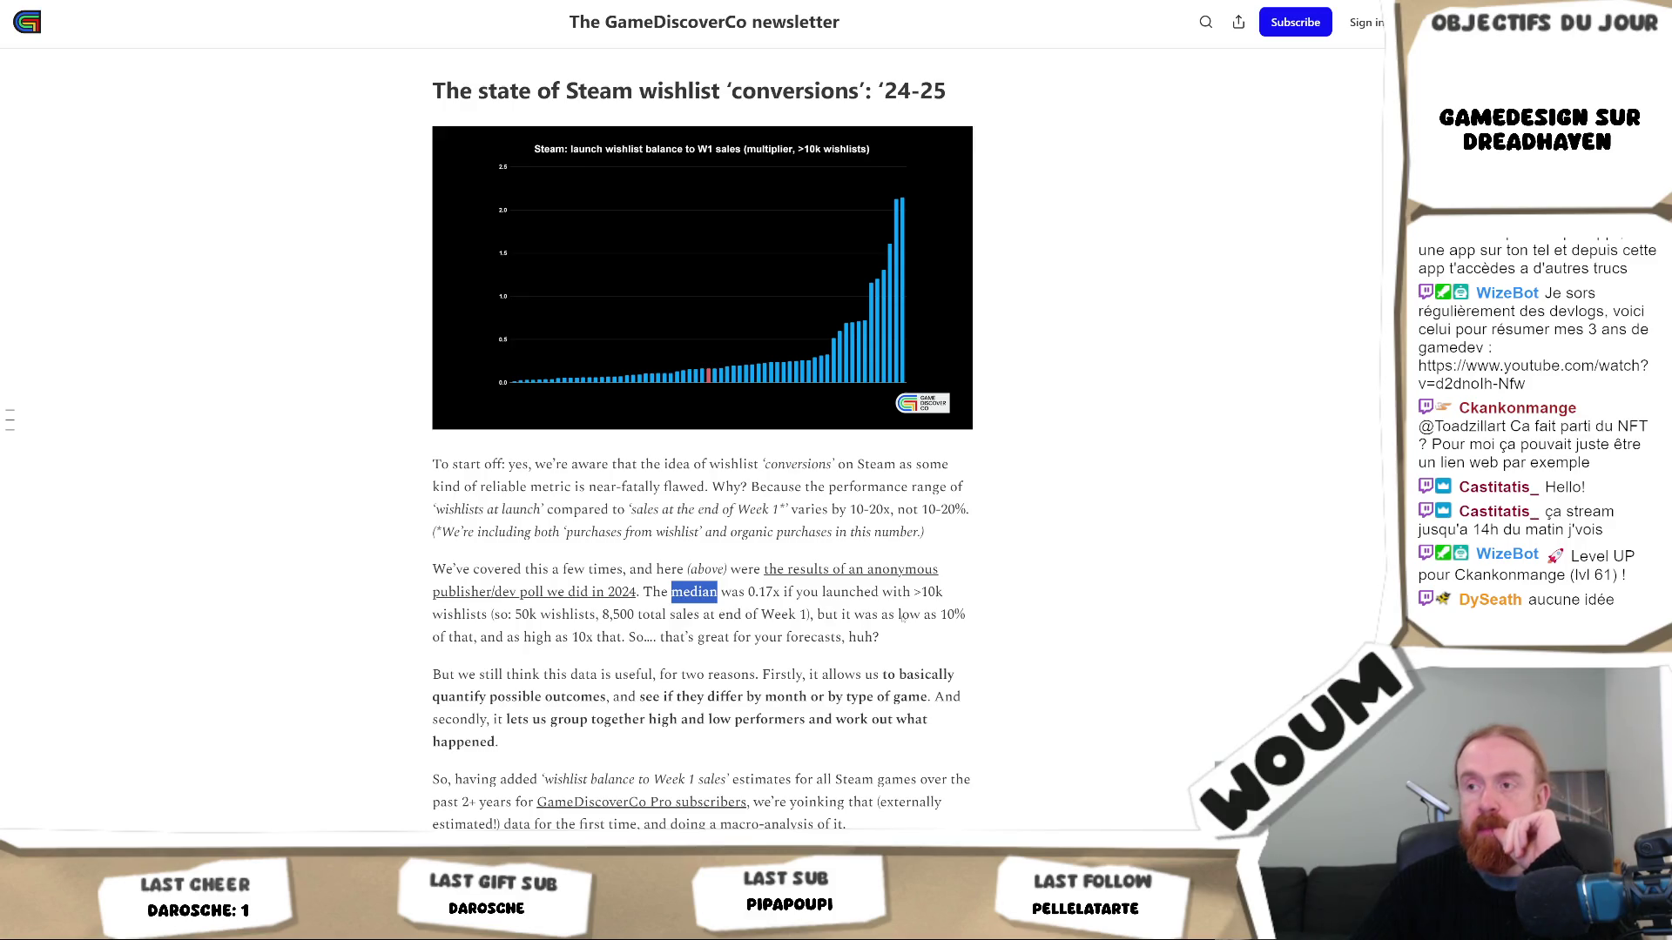
pyautogui.scroll(-1, 890, 636)
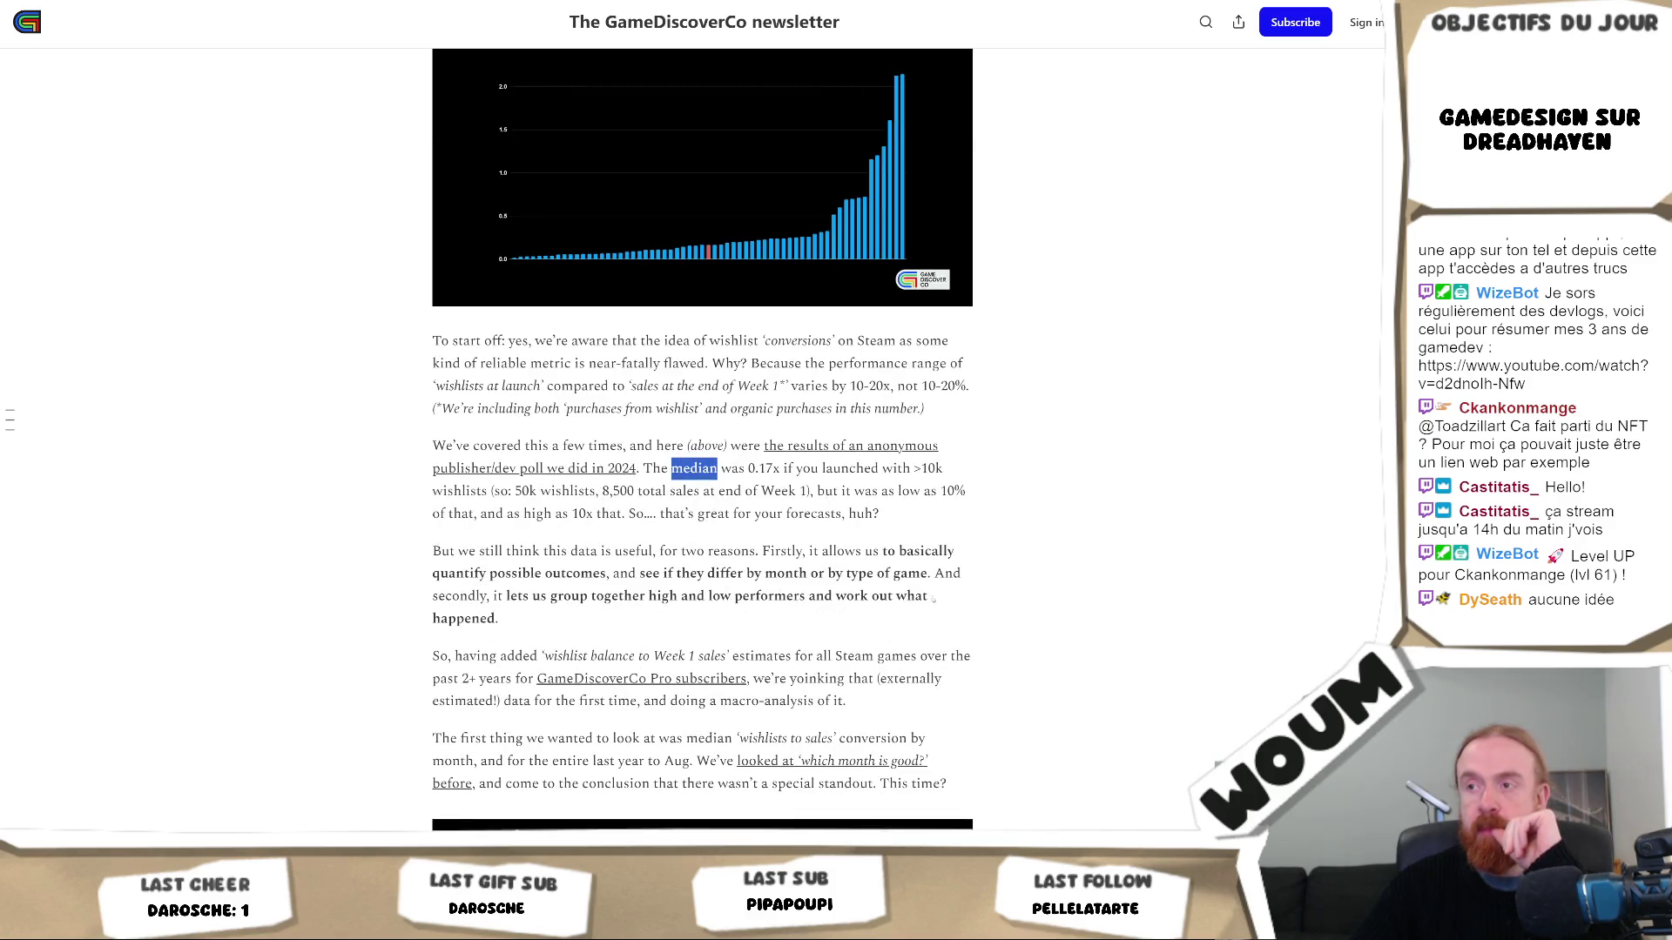
pyautogui.scroll(-1, 915, 575)
pyautogui.scroll(-1, 935, 514)
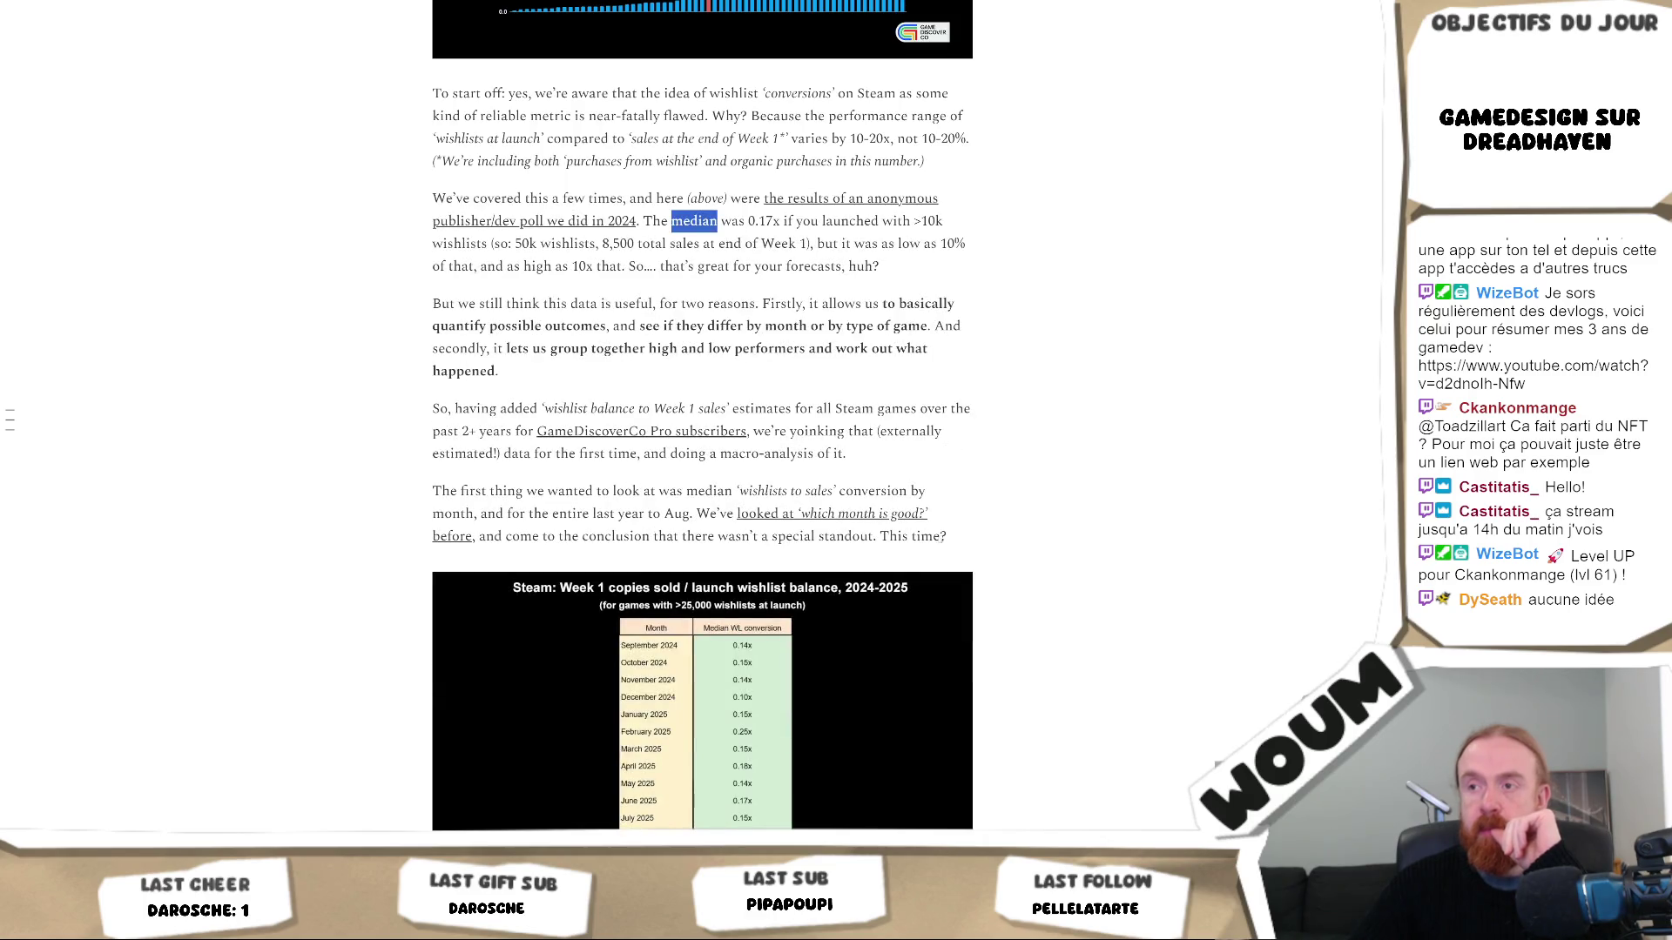
pyautogui.scroll(-1, 797, 530)
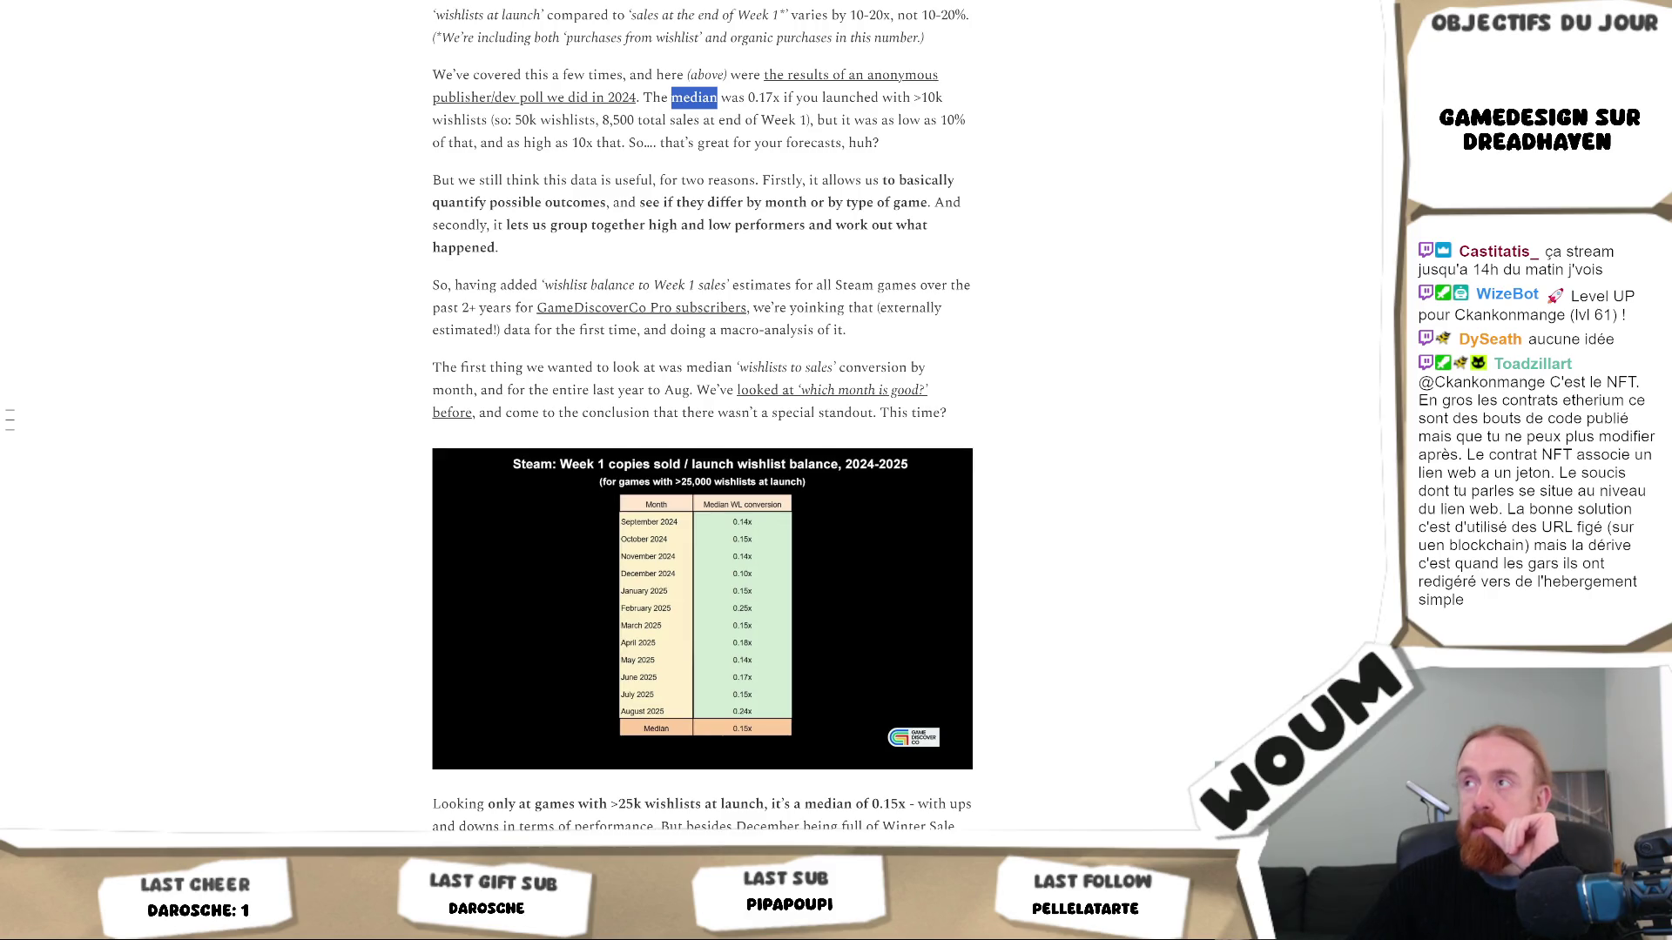
# Change the note's median wishlist-to-purchase figure from 10% to 15%
pyautogui.hotkey('alt', 'Tab')
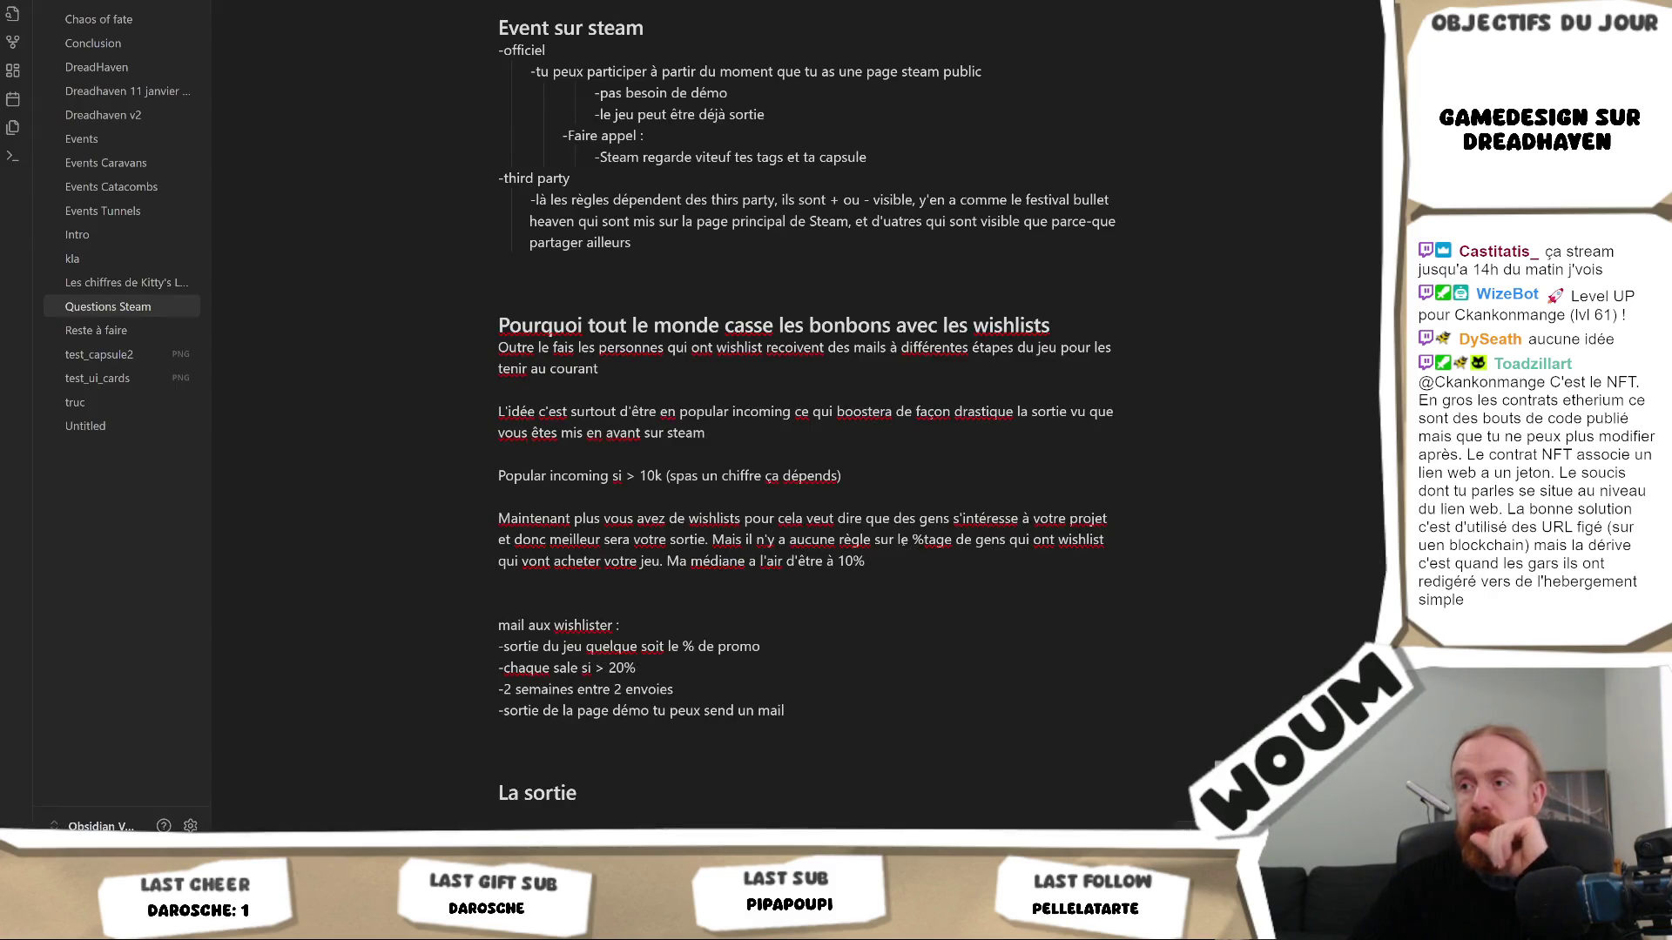
pyautogui.press('BackSpace')
pyautogui.write('5')
pyautogui.press('End')
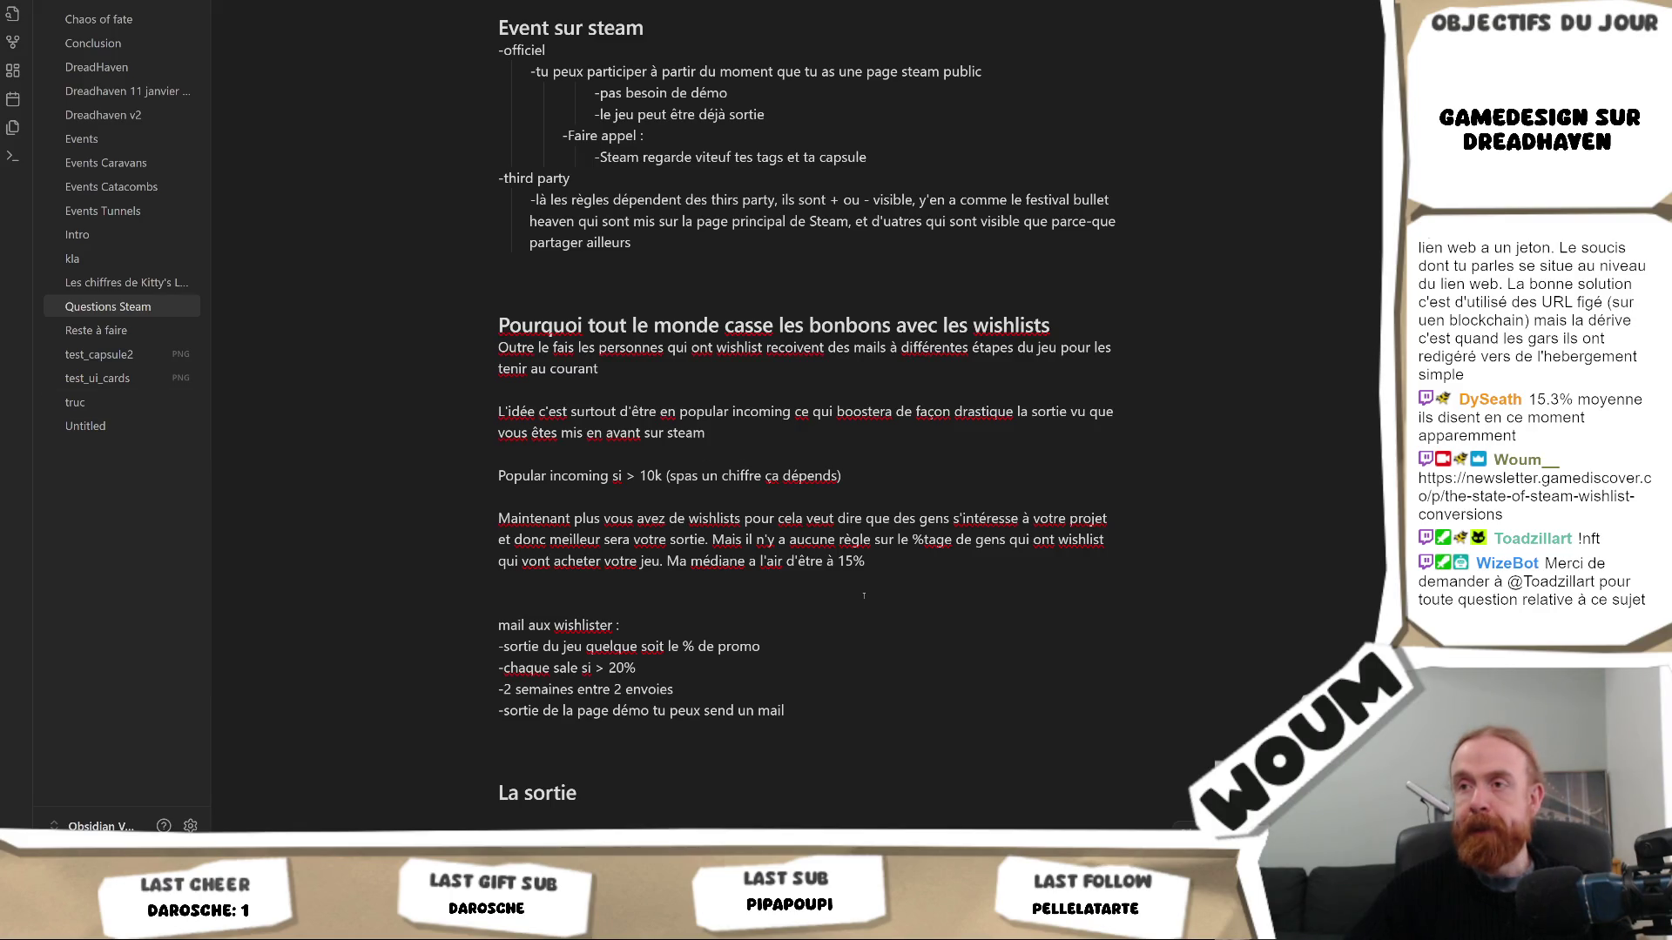
pyautogui.click(886, 560)
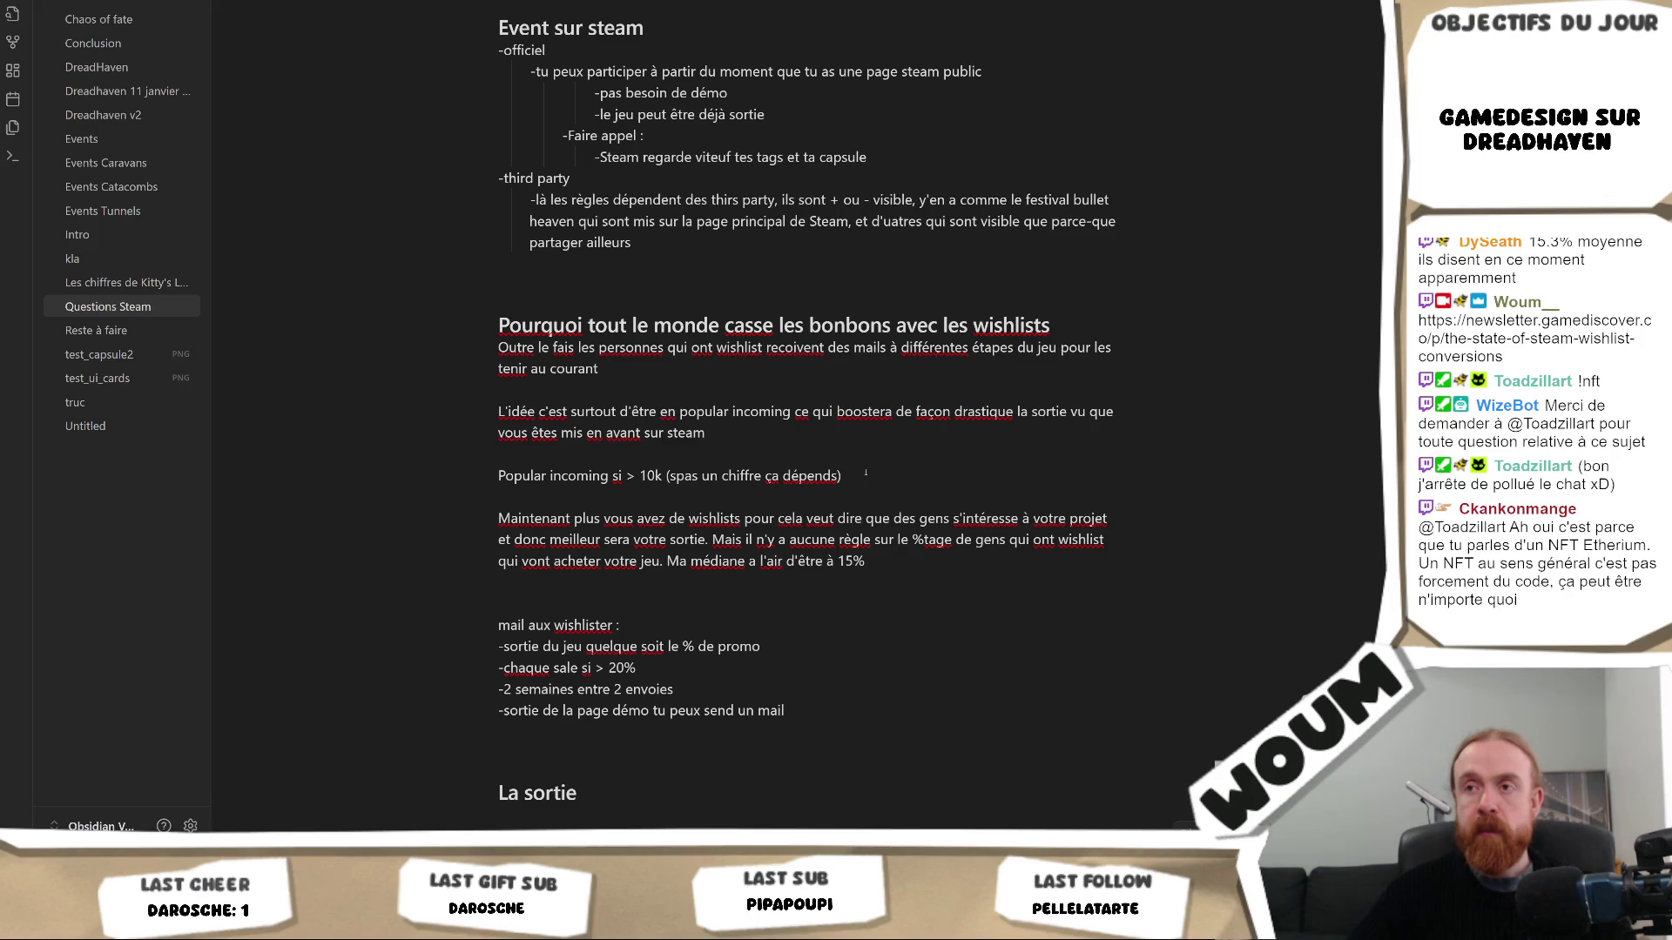
pyautogui.write(', alors il y a plei')
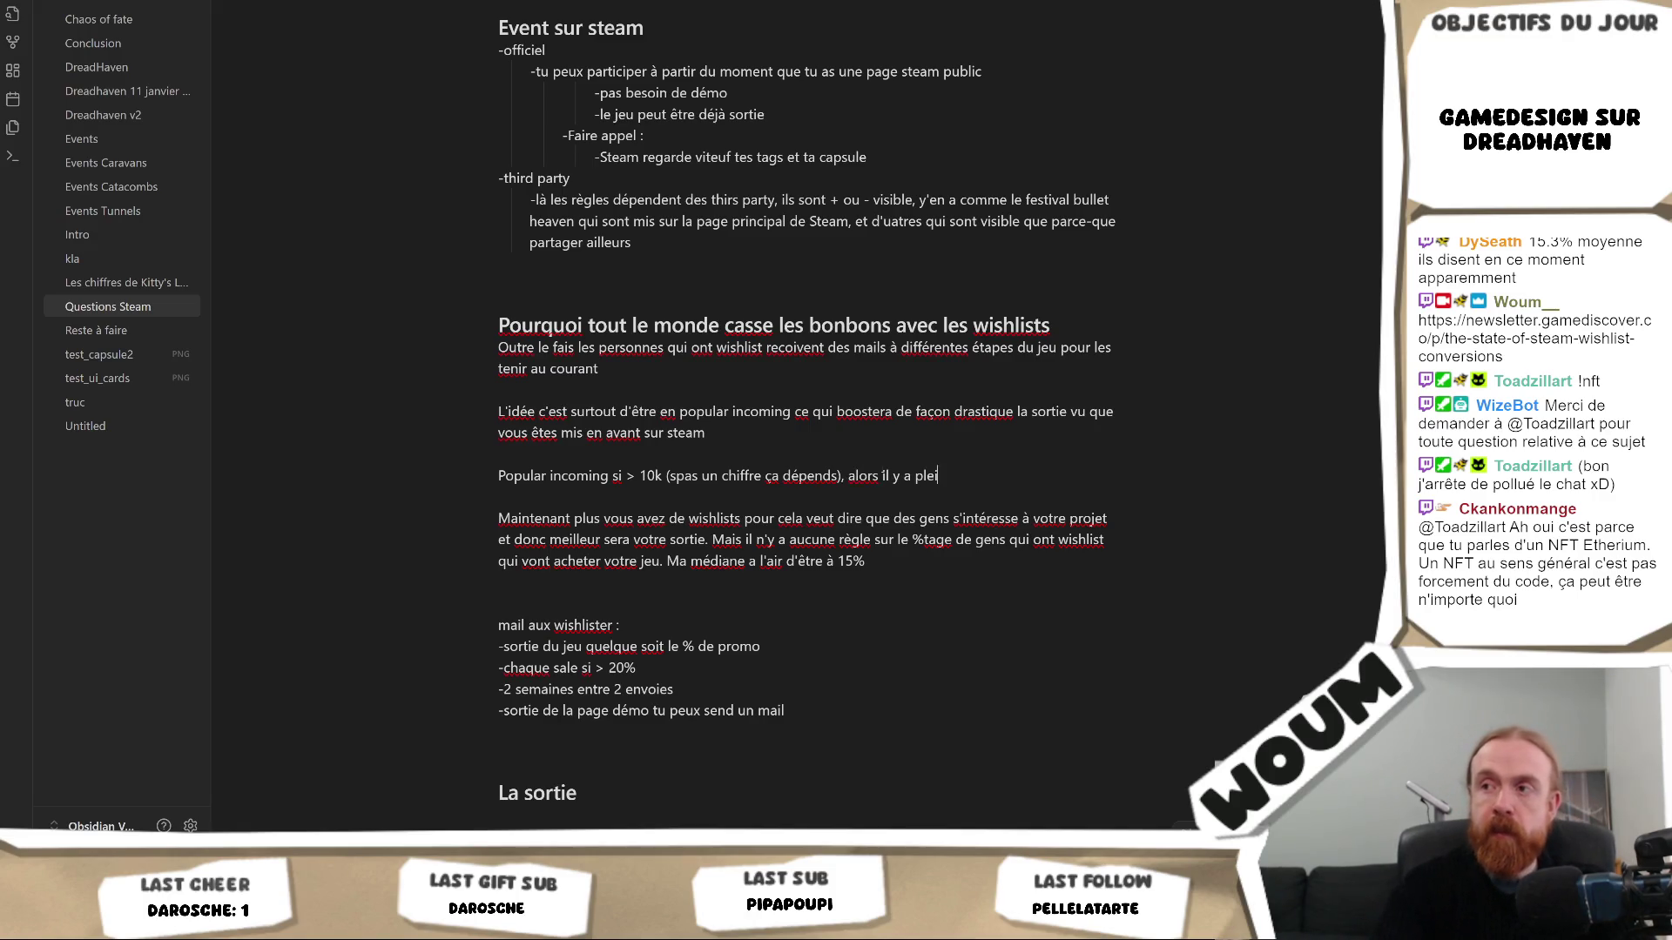
pyautogui.write("ns d'autres endro")
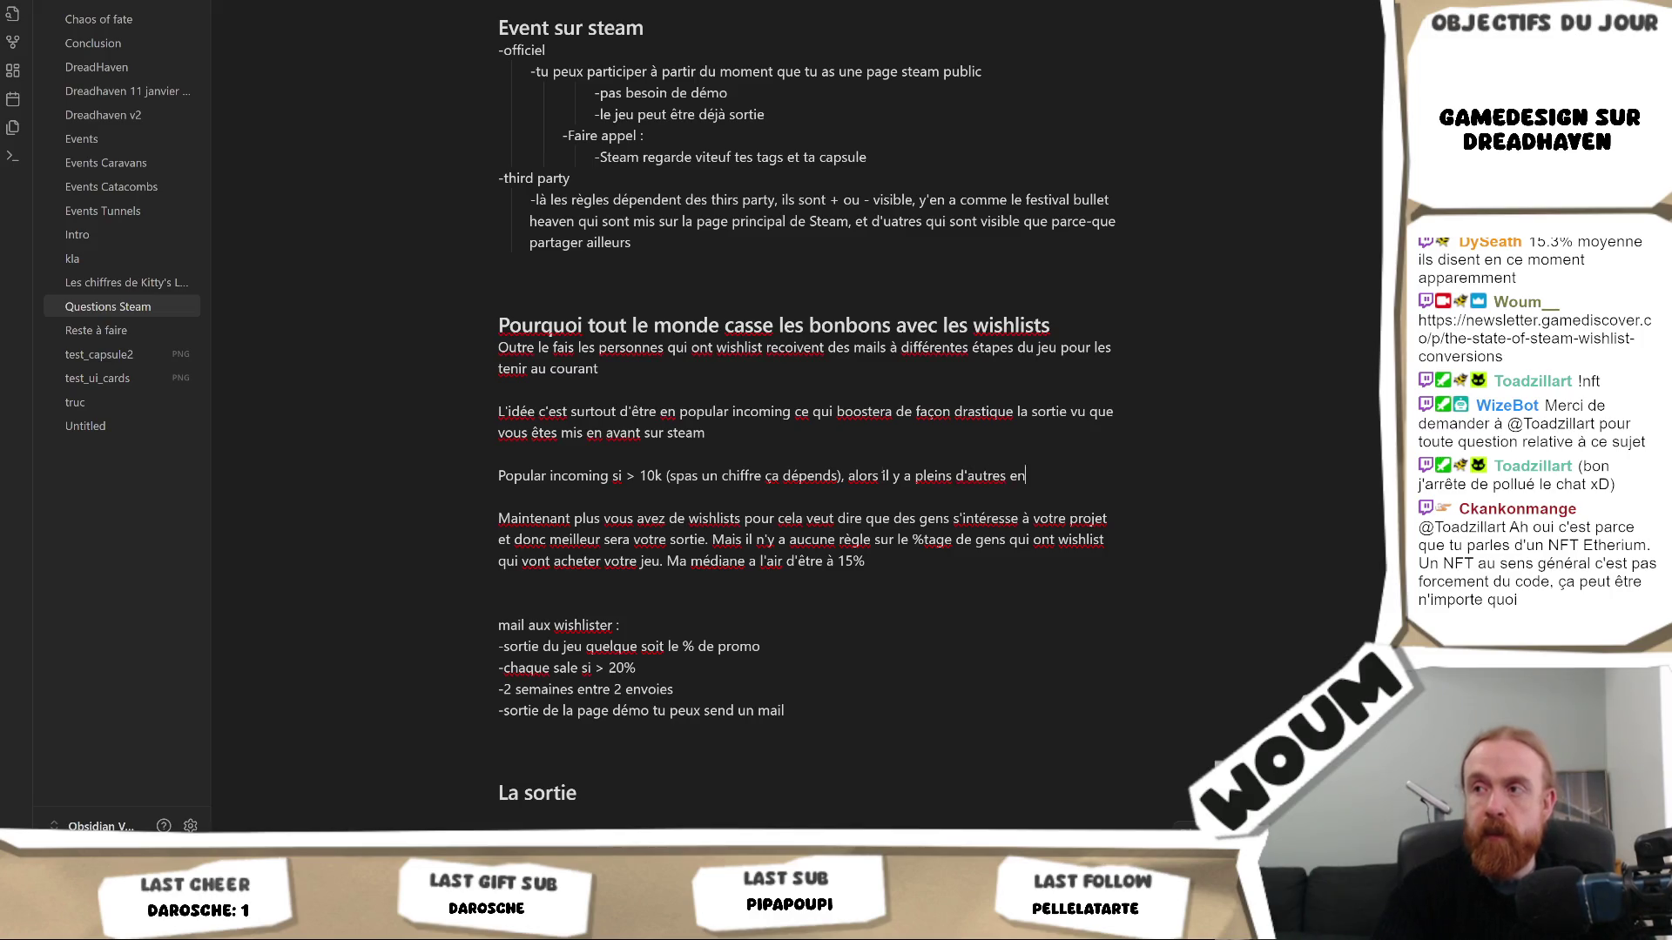
pyautogui.write('its sur steam où vous pouv')
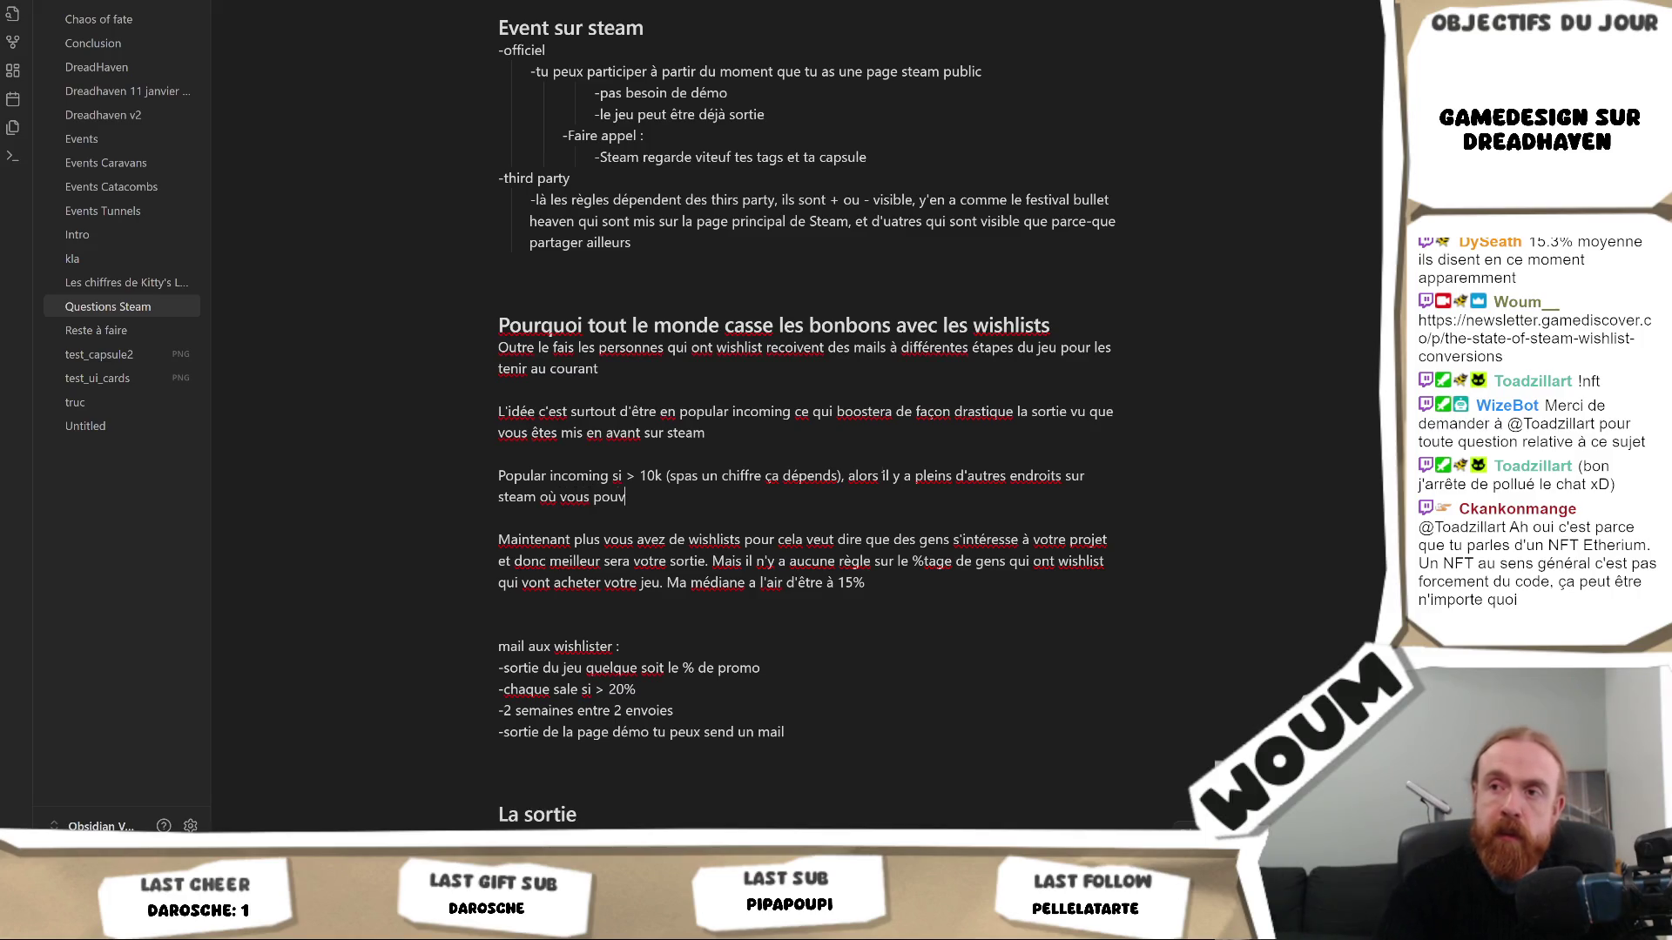
pyautogui.write('ez apparaitre')
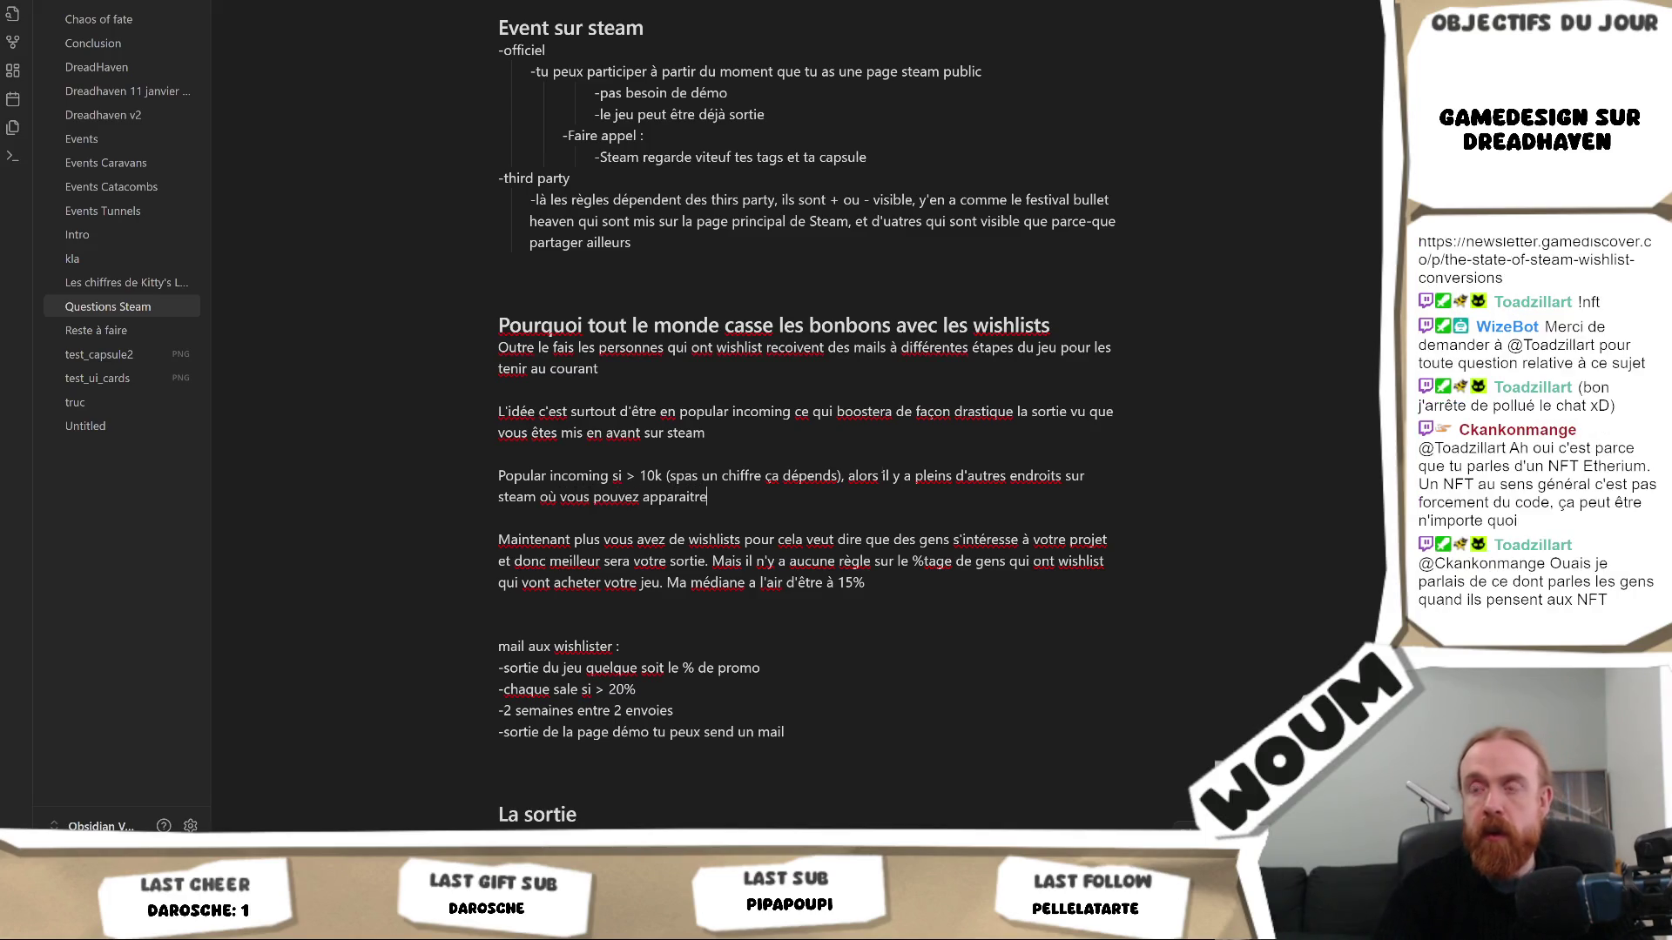
pyautogui.write(" comme en bas d'une pa")
# Extend the popular incoming line with other Steam spots: other games' pages, top <5€, discovery lists; begin 'Et globalement…'
pyautogui.press('BackSpace')
pyautogui.press('BackSpace')
pyautogui.press('BackSpace')
pyautogui.press('BackSpace')
pyautogui.write("page d'un autre jeu,")
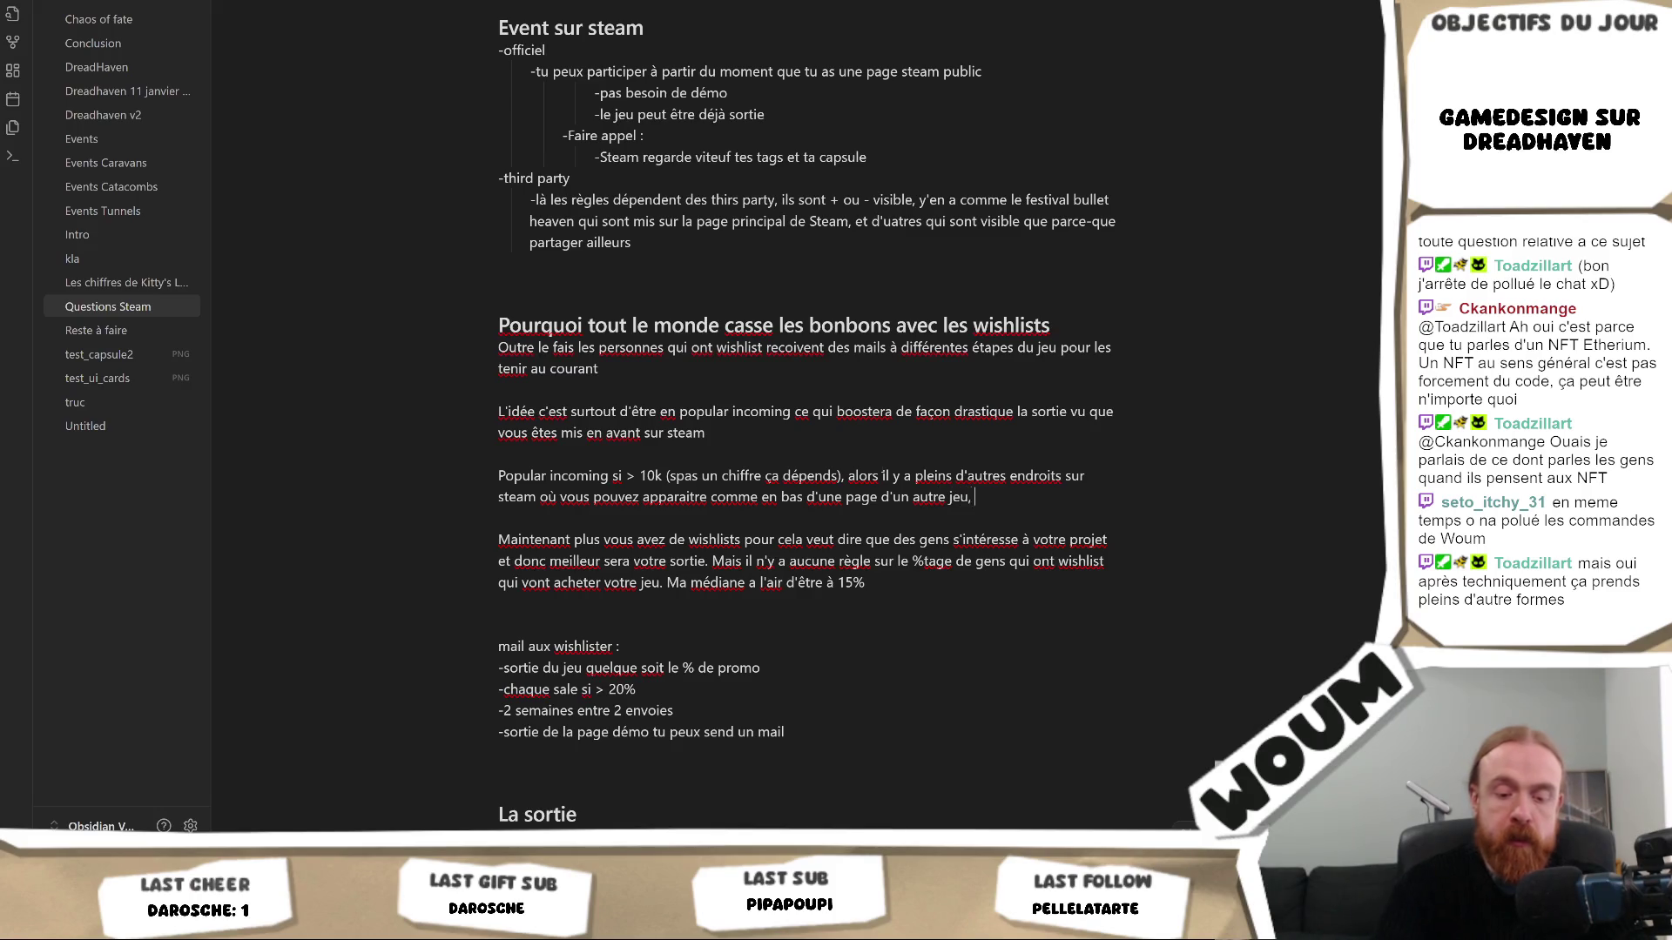
pyautogui.write(' sur les top <5€,')
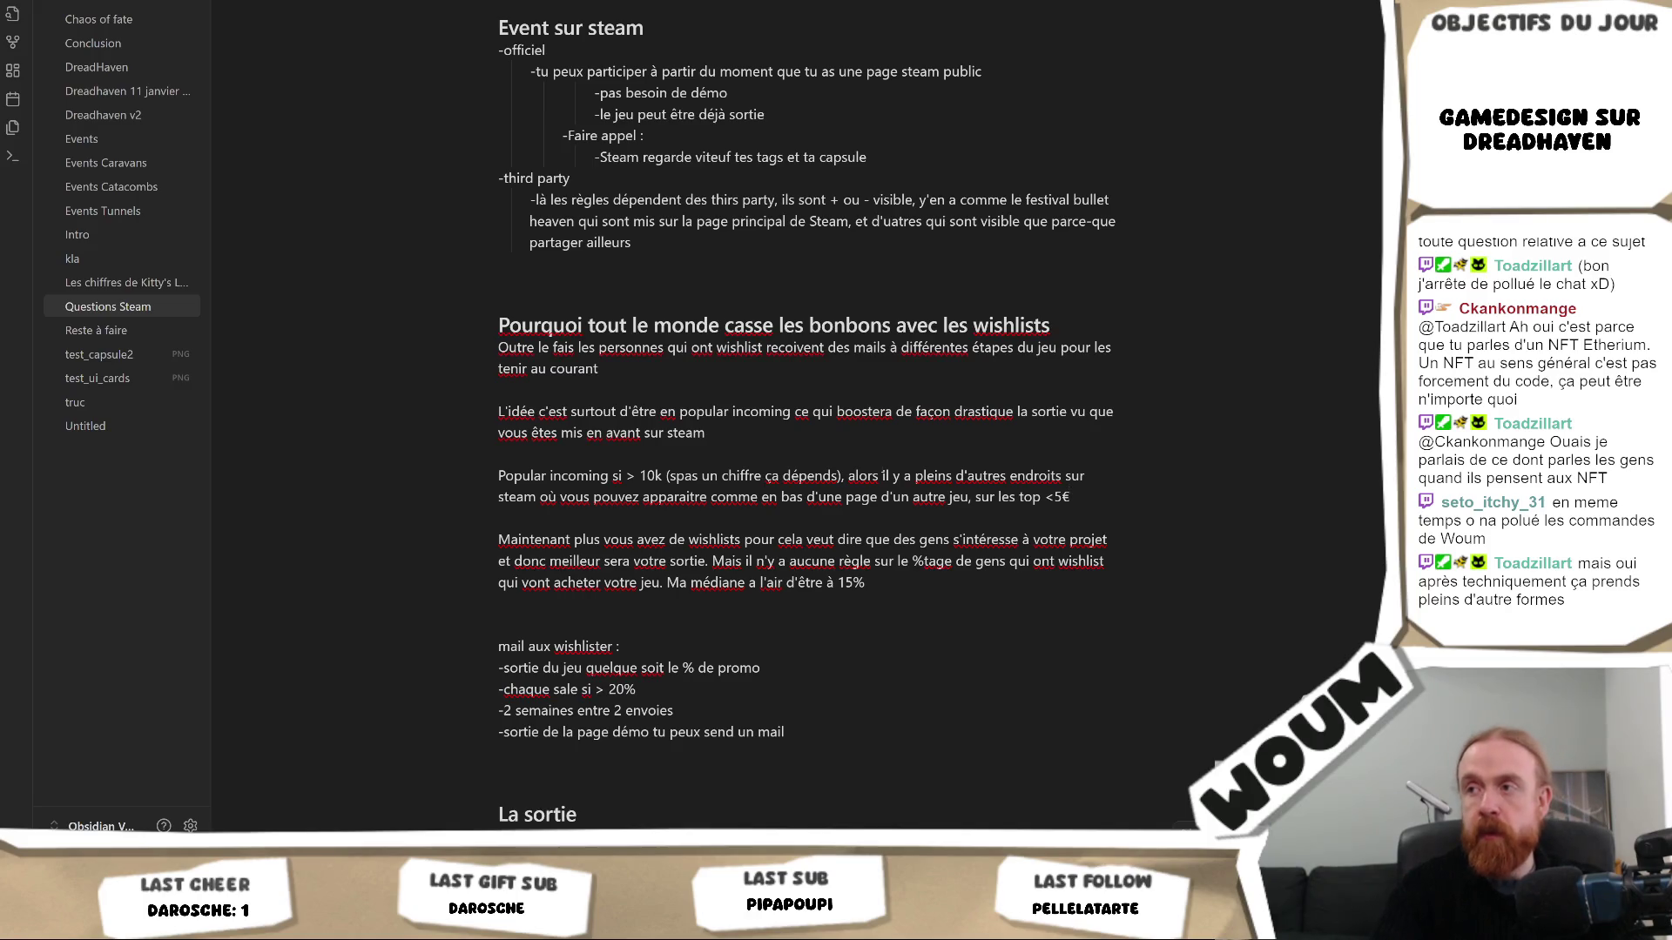
pyautogui.write(' dans l')
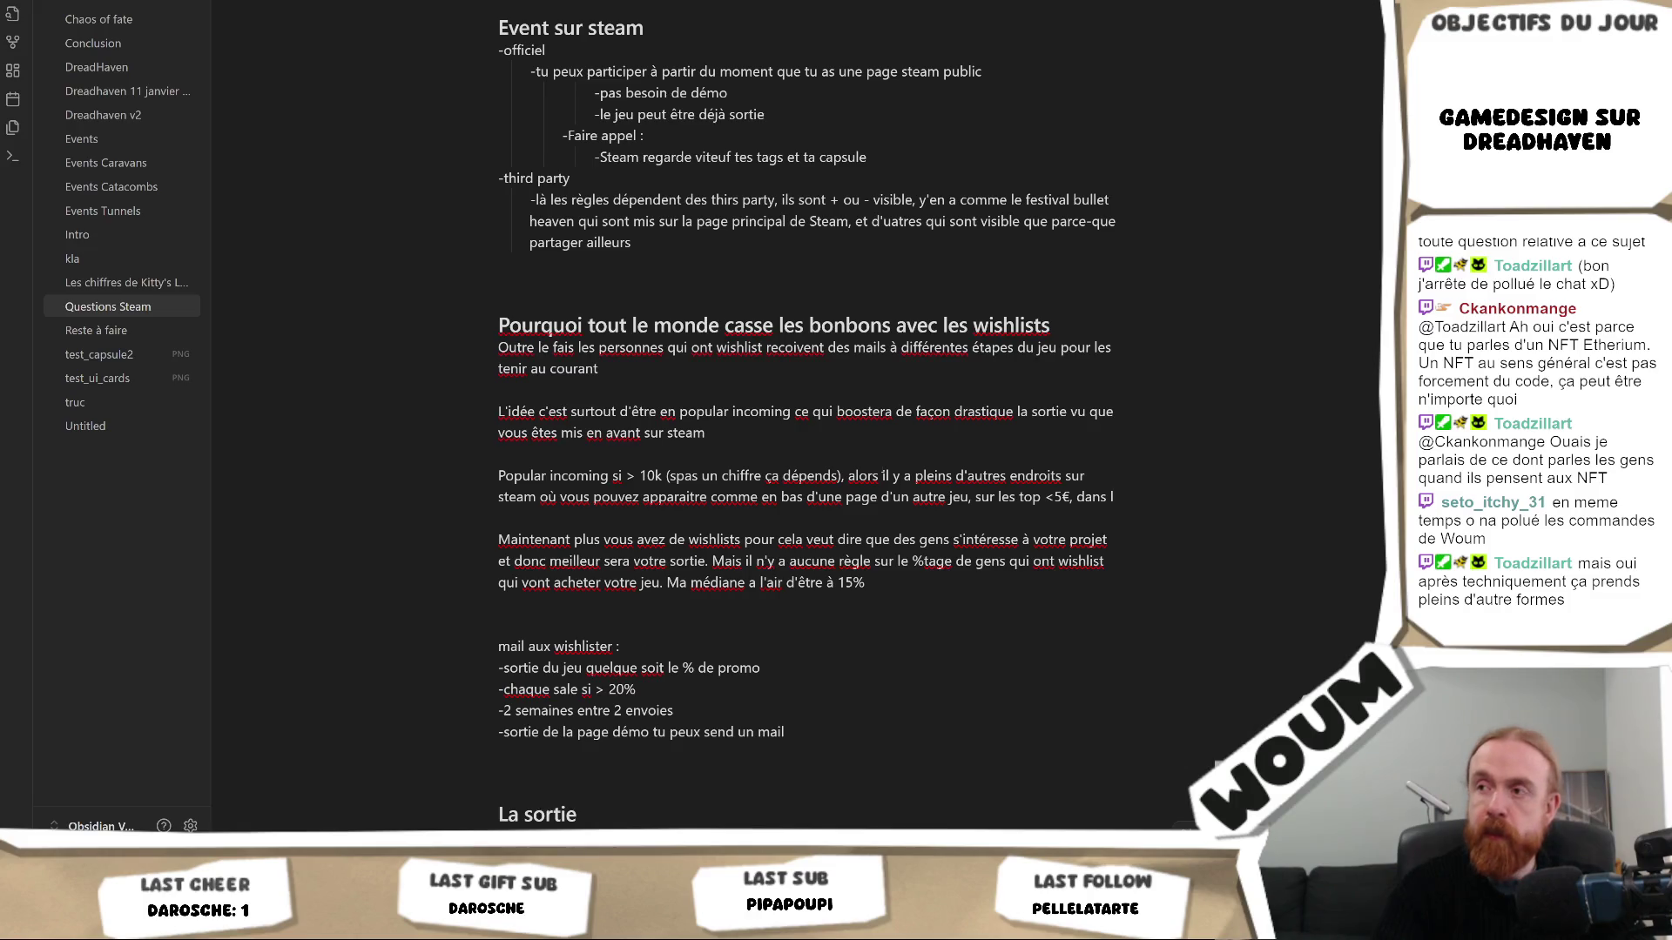
pyautogui.write('es')
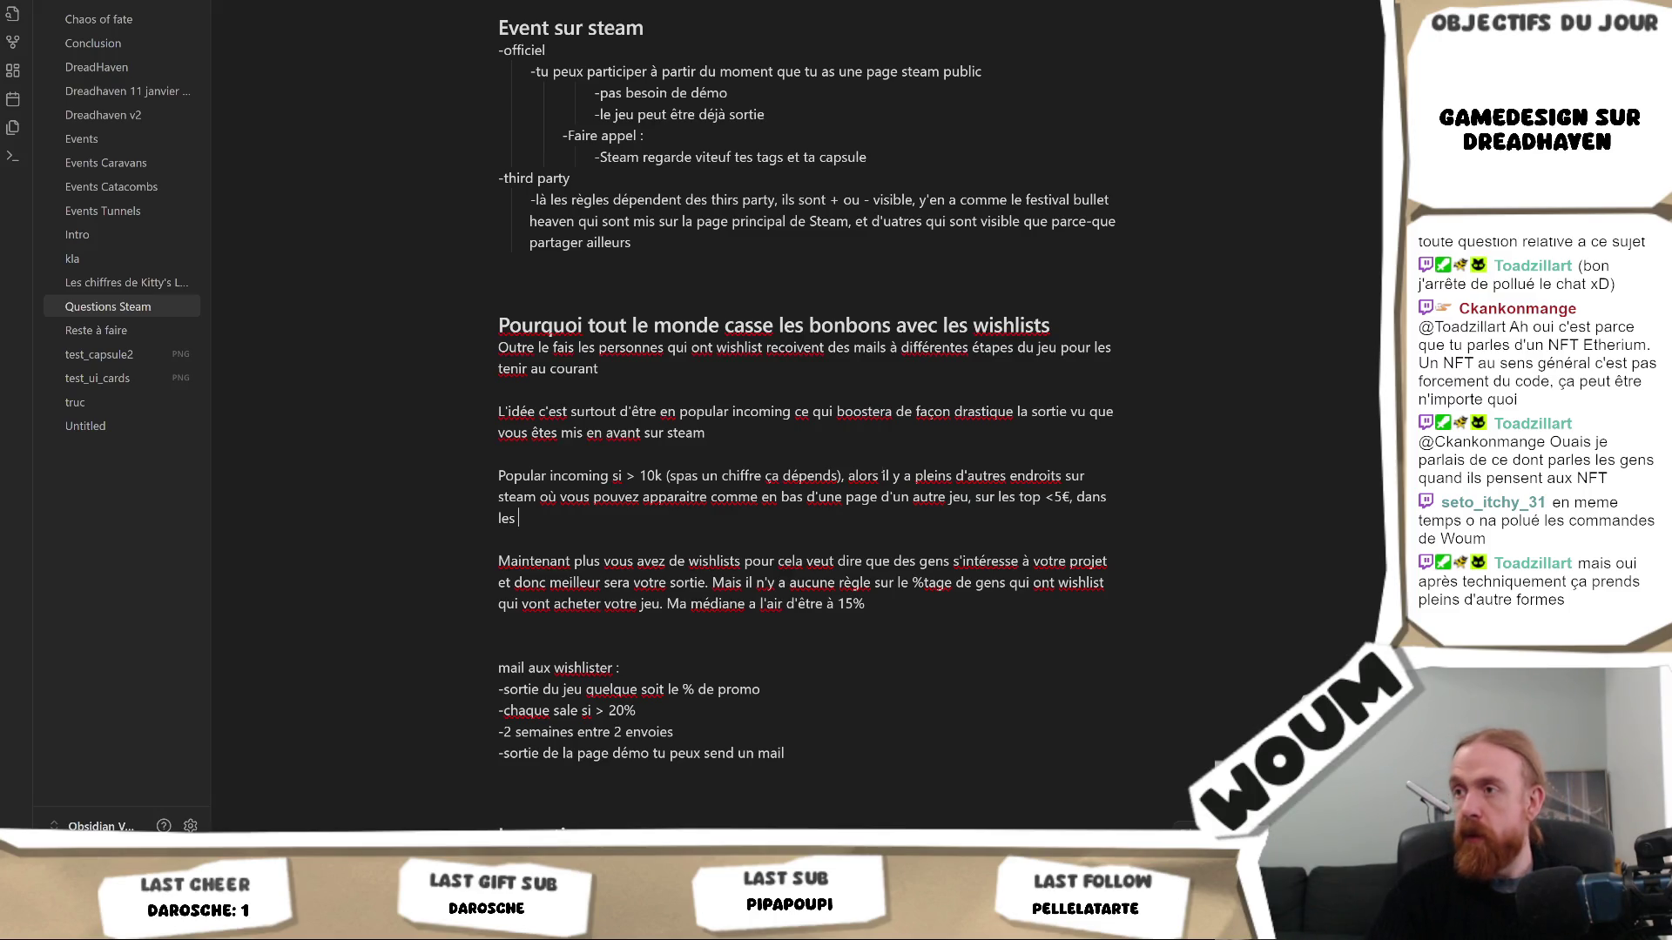
pyautogui.press('BackSpace')
pyautogui.press('BackSpace')
pyautogui.press('BackSpace')
pyautogui.press('BackSpace')
pyautogui.press('BackSpace')
pyautogui.write('dans le')
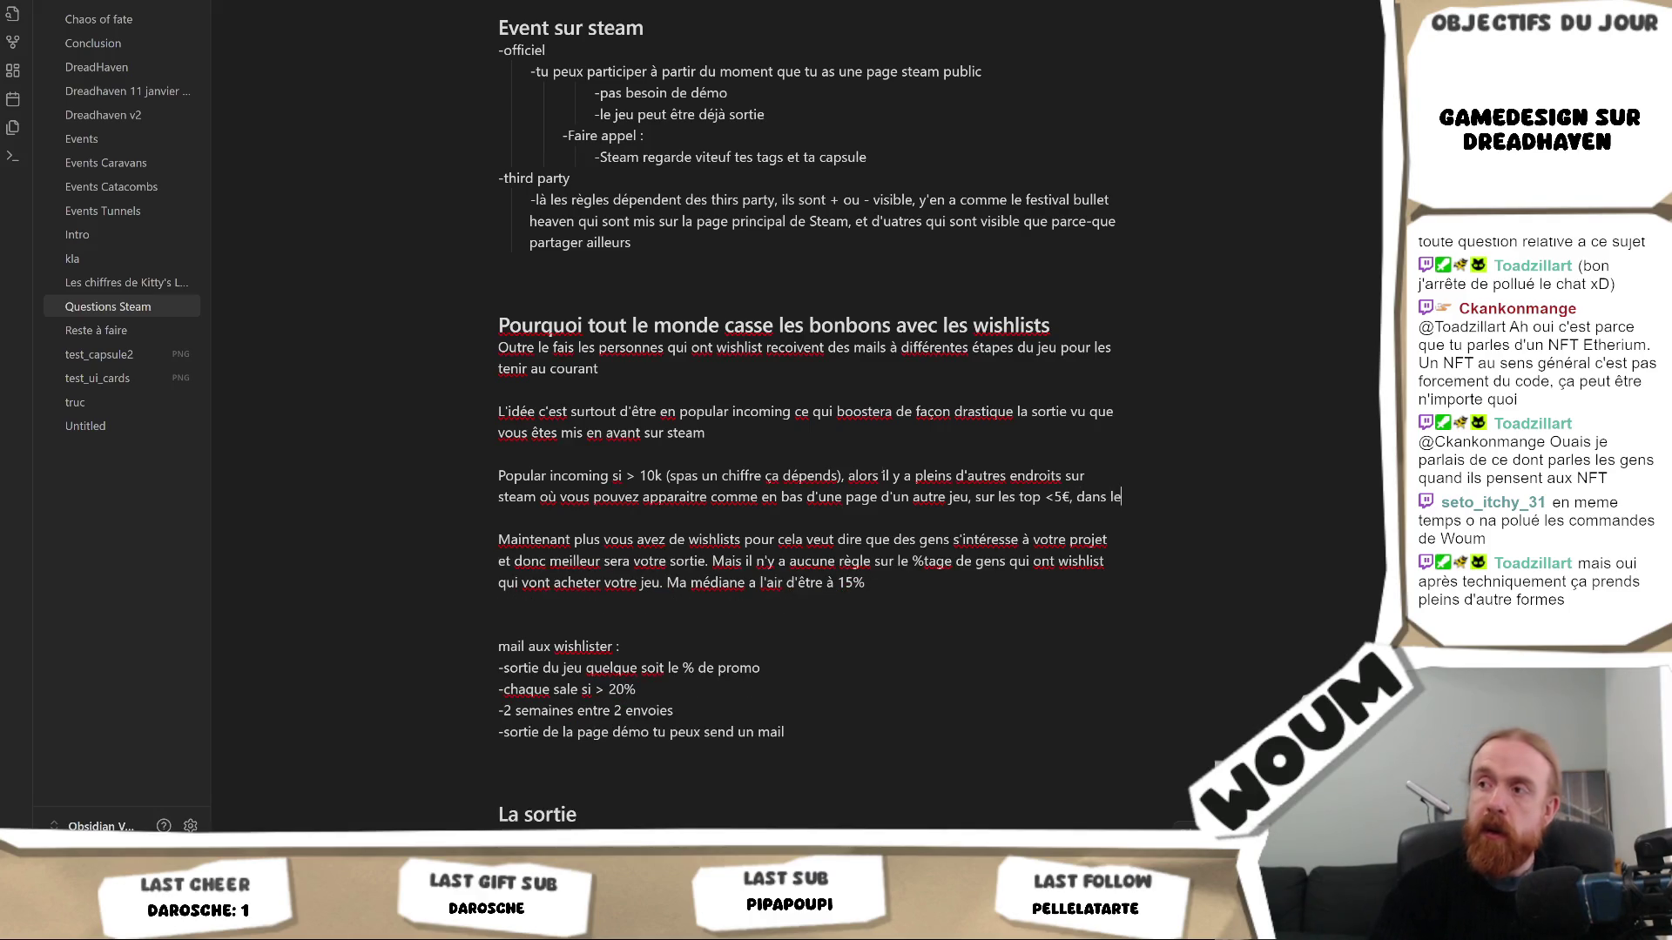
pyautogui.write('s')
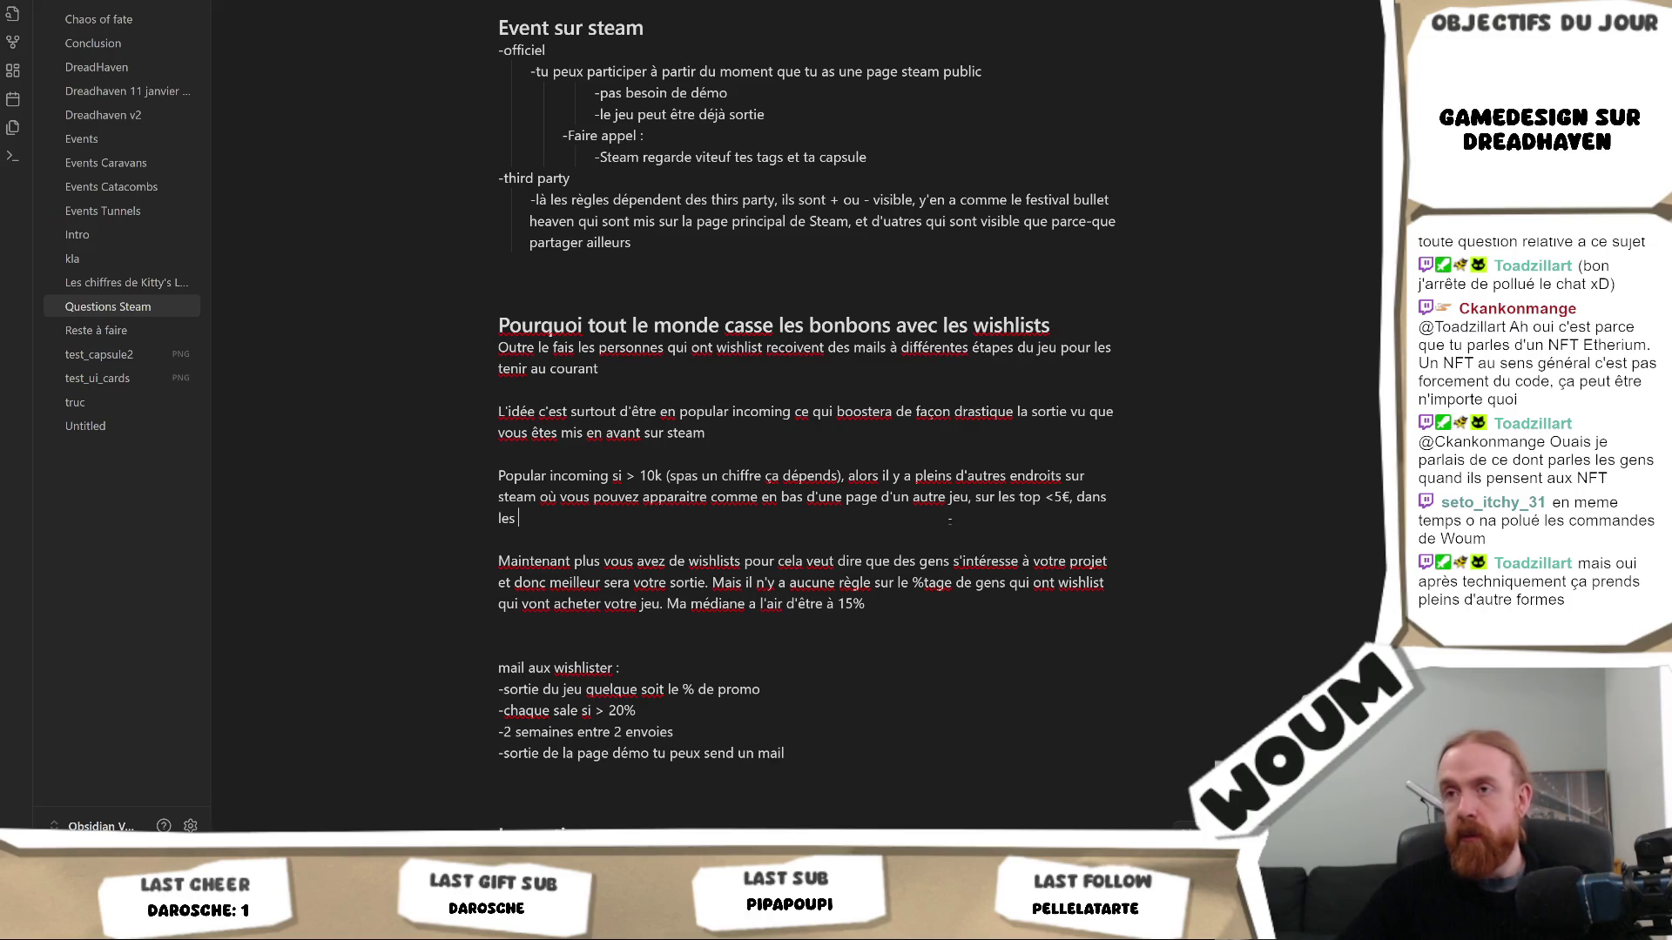
pyautogui.write('listes des découvertes')
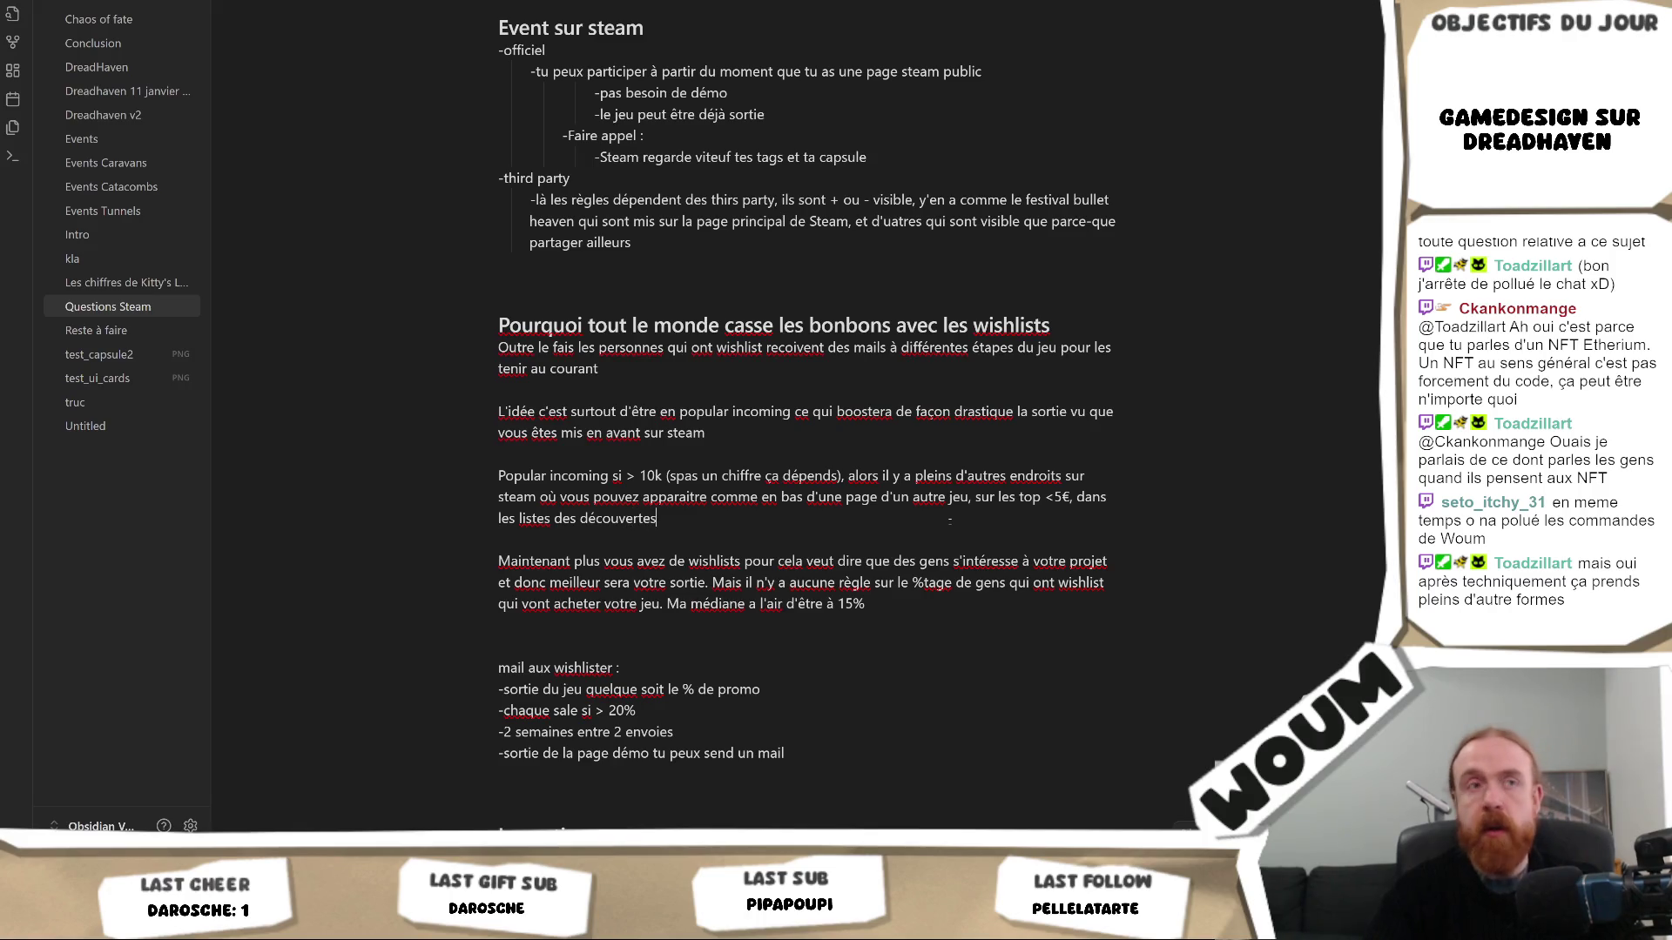
pyautogui.press('Return')
pyautogui.write('Et globalement ça ça dépendra de l')
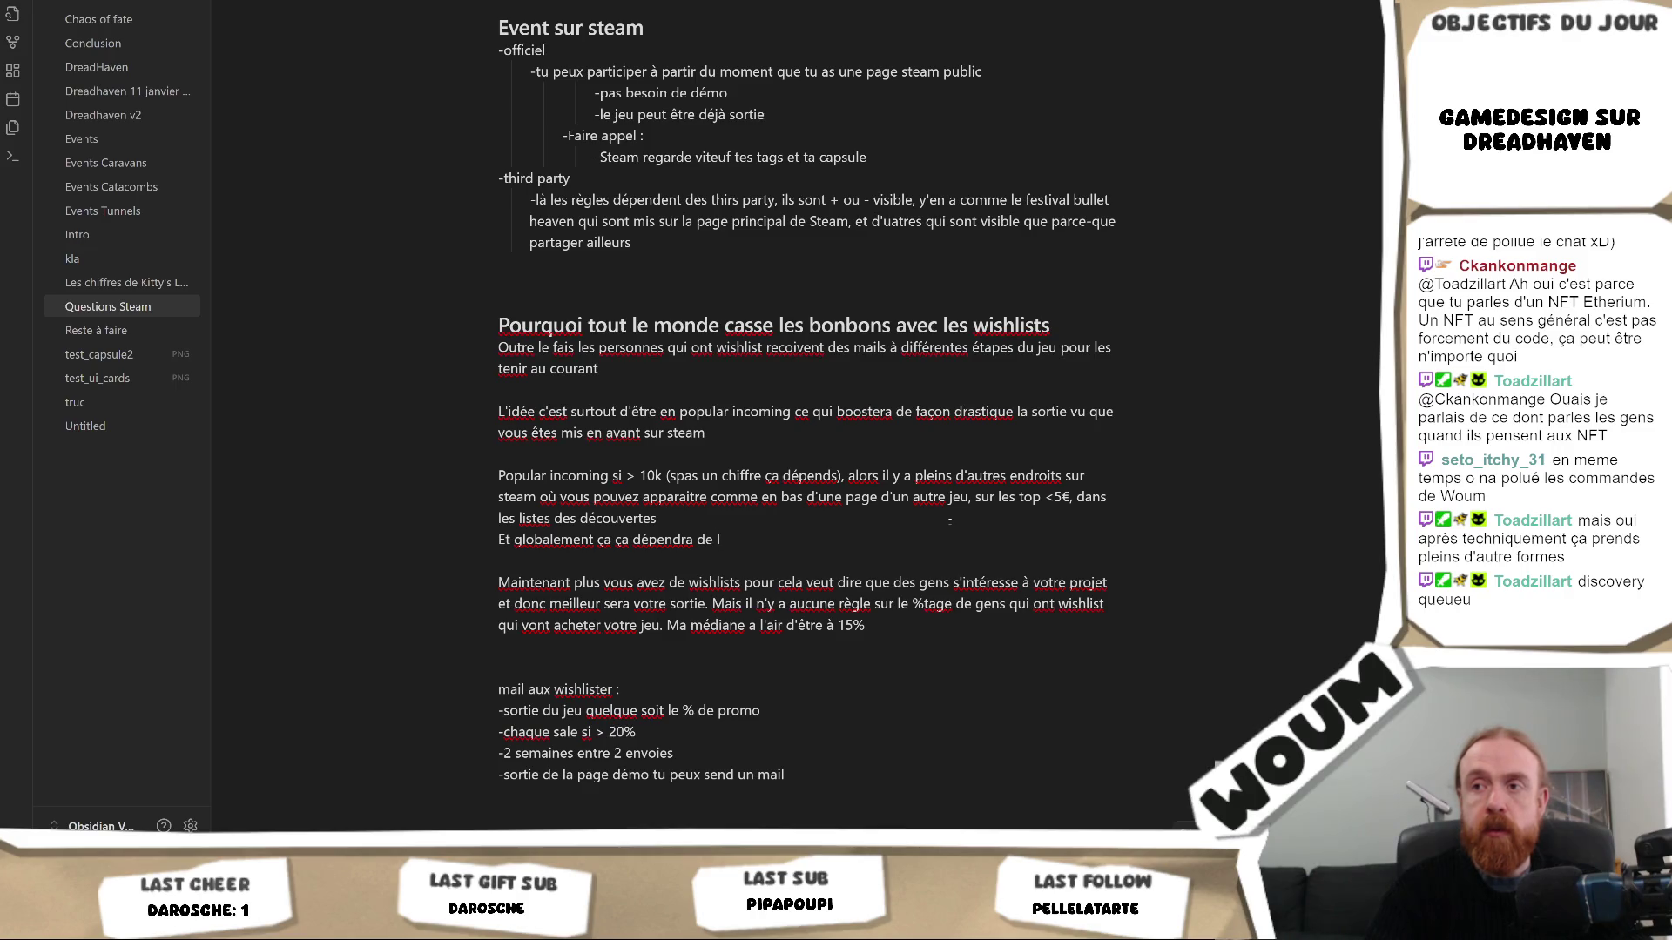
pyautogui.press('BackSpace')
pyautogui.write("'un")
pyautogui.press('BackSpace')
pyautogui.press('BackSpace')
pyautogui.write('quel pointe')
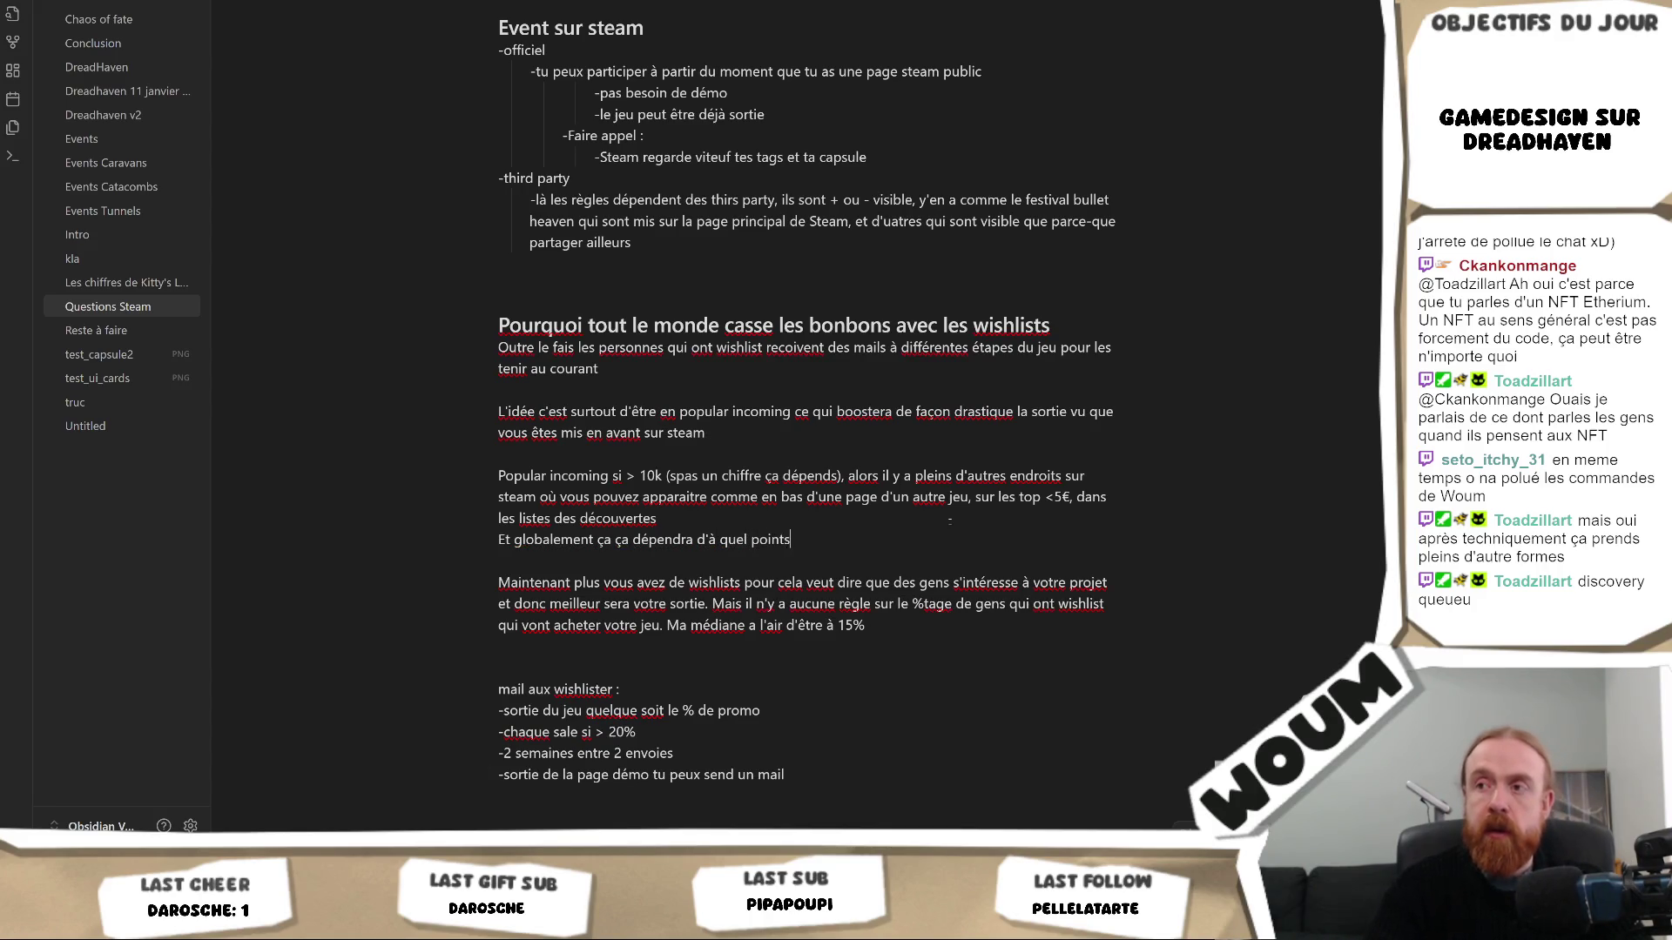
pyautogui.write(' les gens achète/wishlists votre jeu')
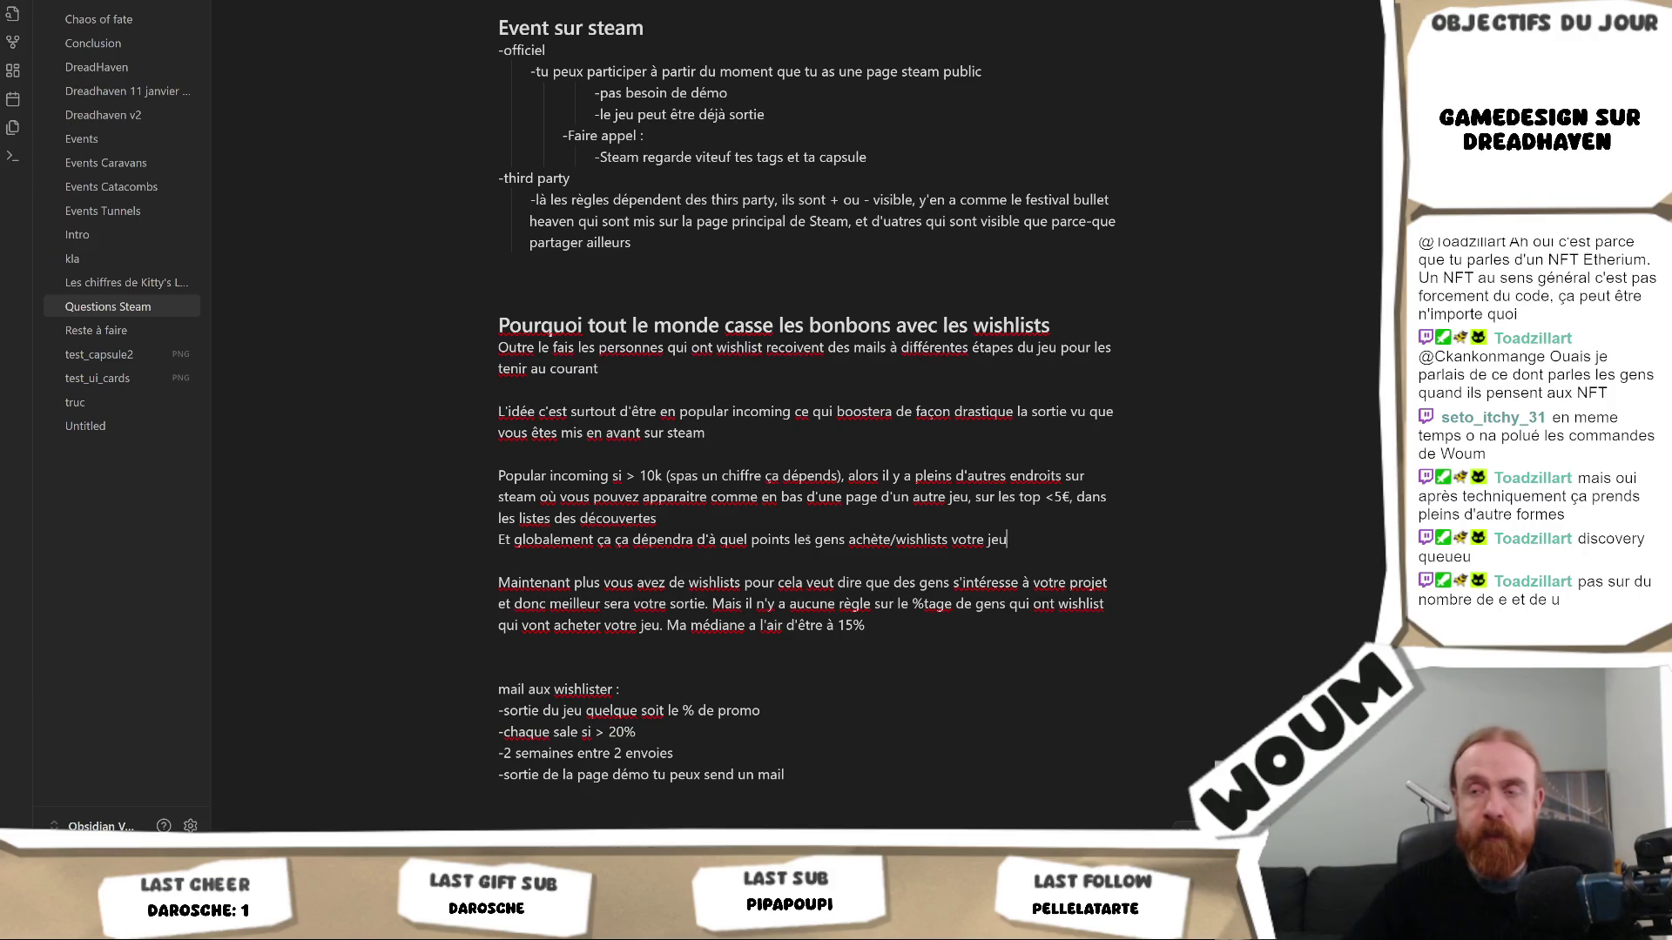
# Write that popularity depends on purchases and wishlists, and Steam compares releases by earnings, 'pas le nombre'
pyautogui.press('BackSpace')
pyautogui.press('BackSpace')
pyautogui.write('e la populari')
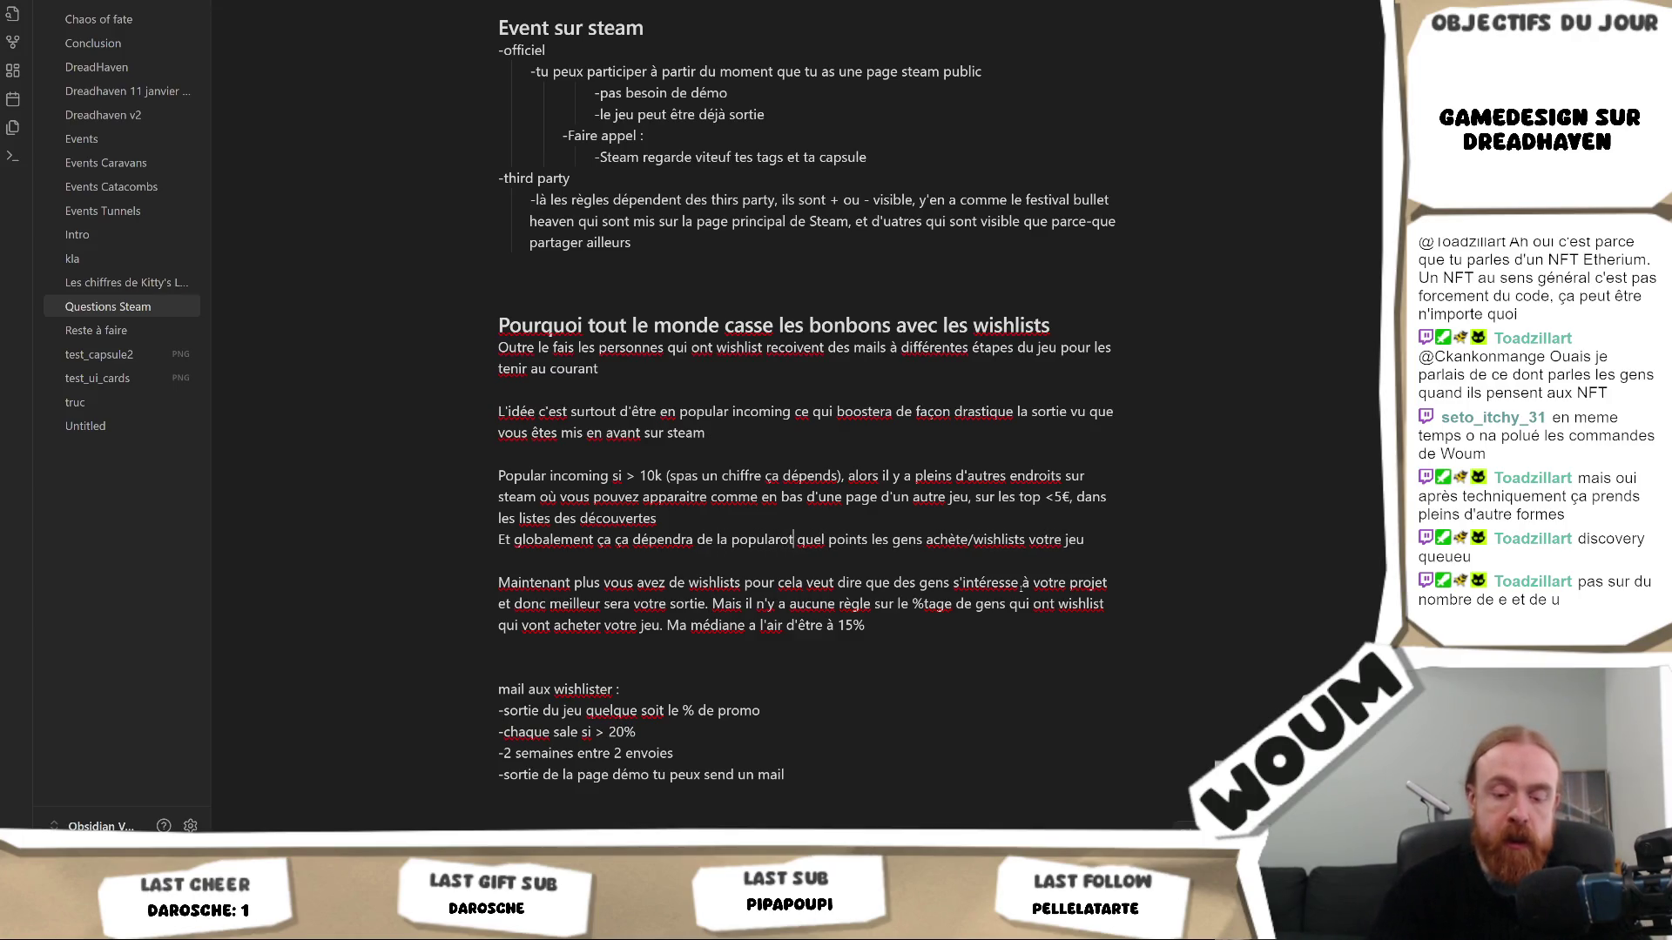
pyautogui.write('té du jeu ')
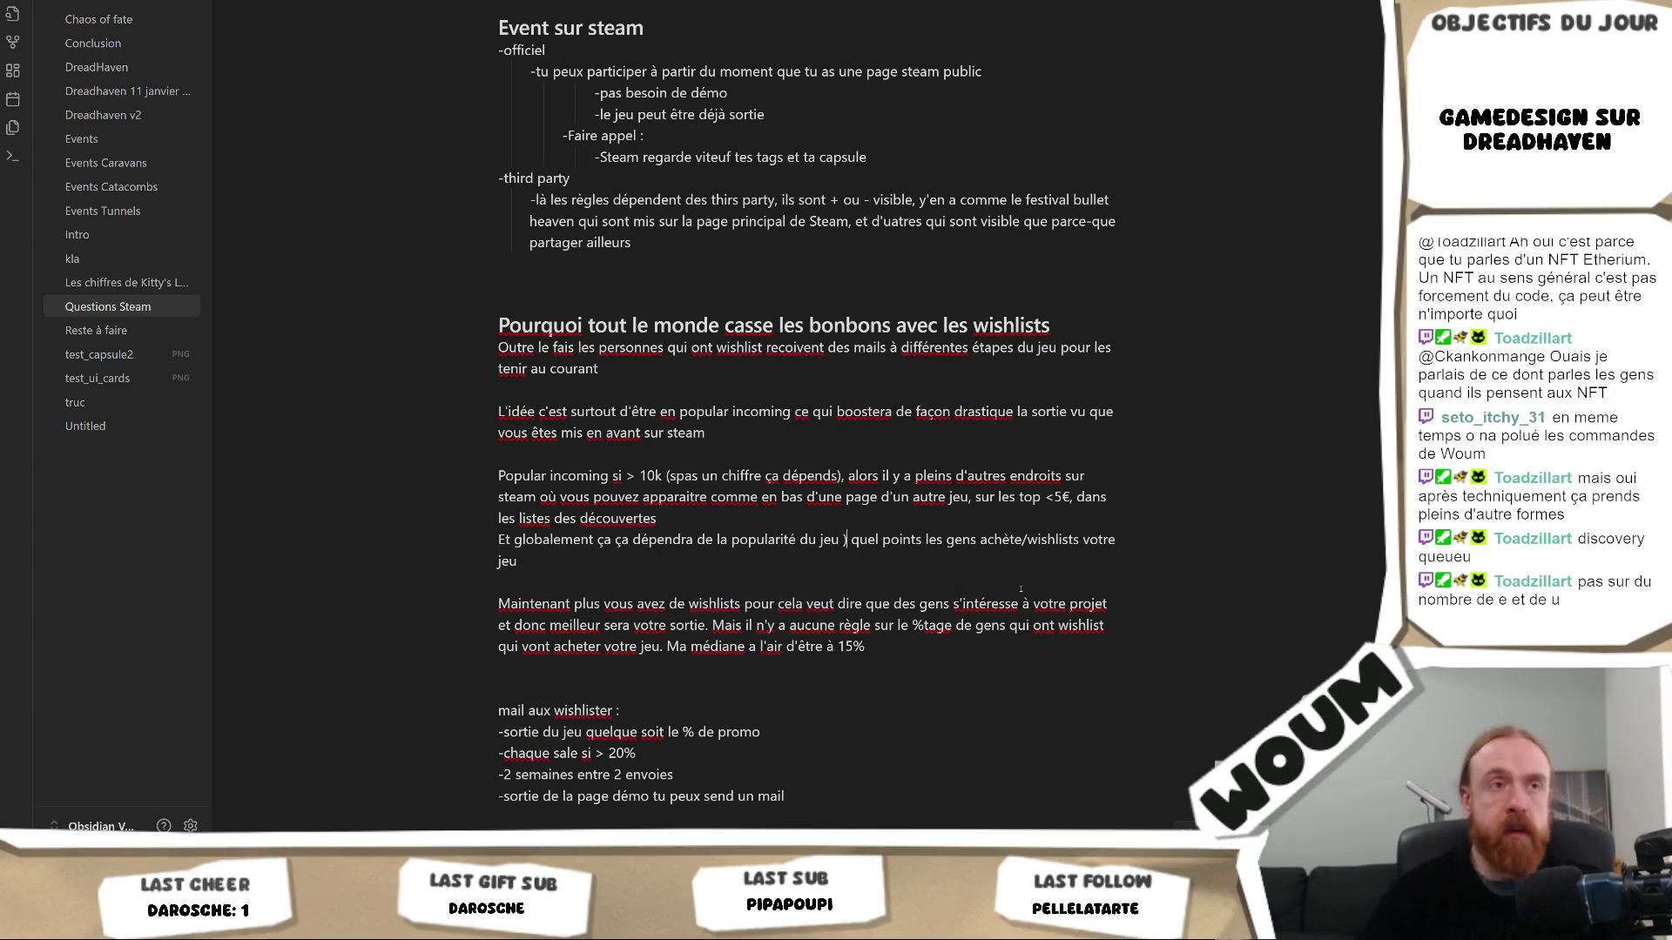
pyautogui.write('à')
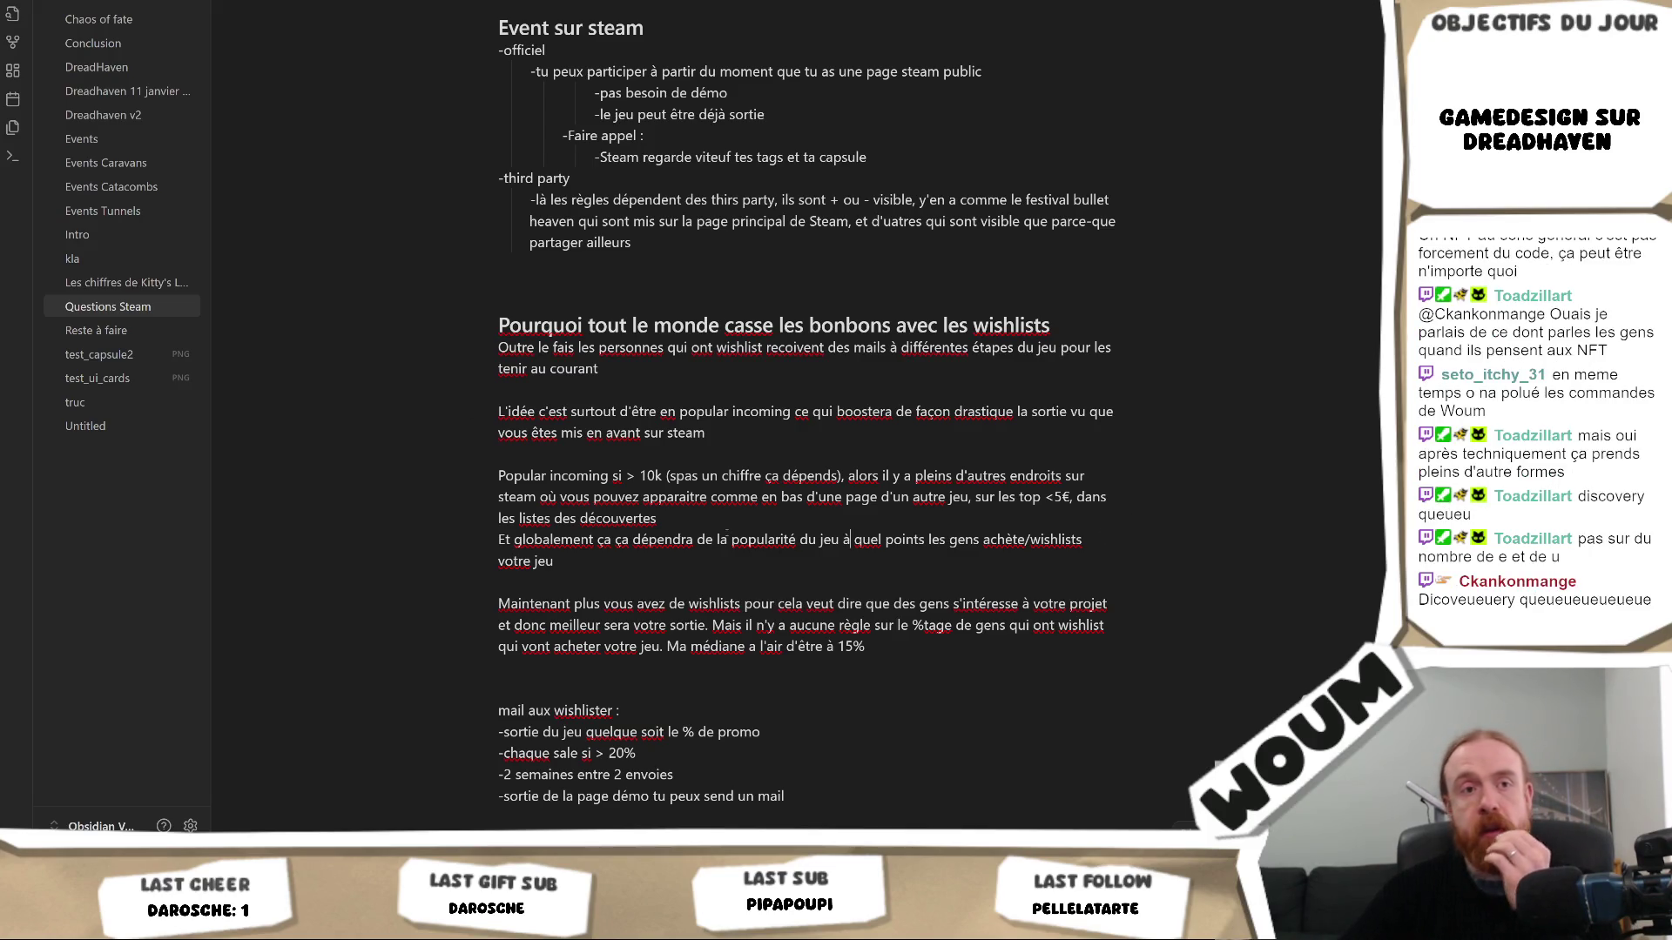
pyautogui.click(691, 539)
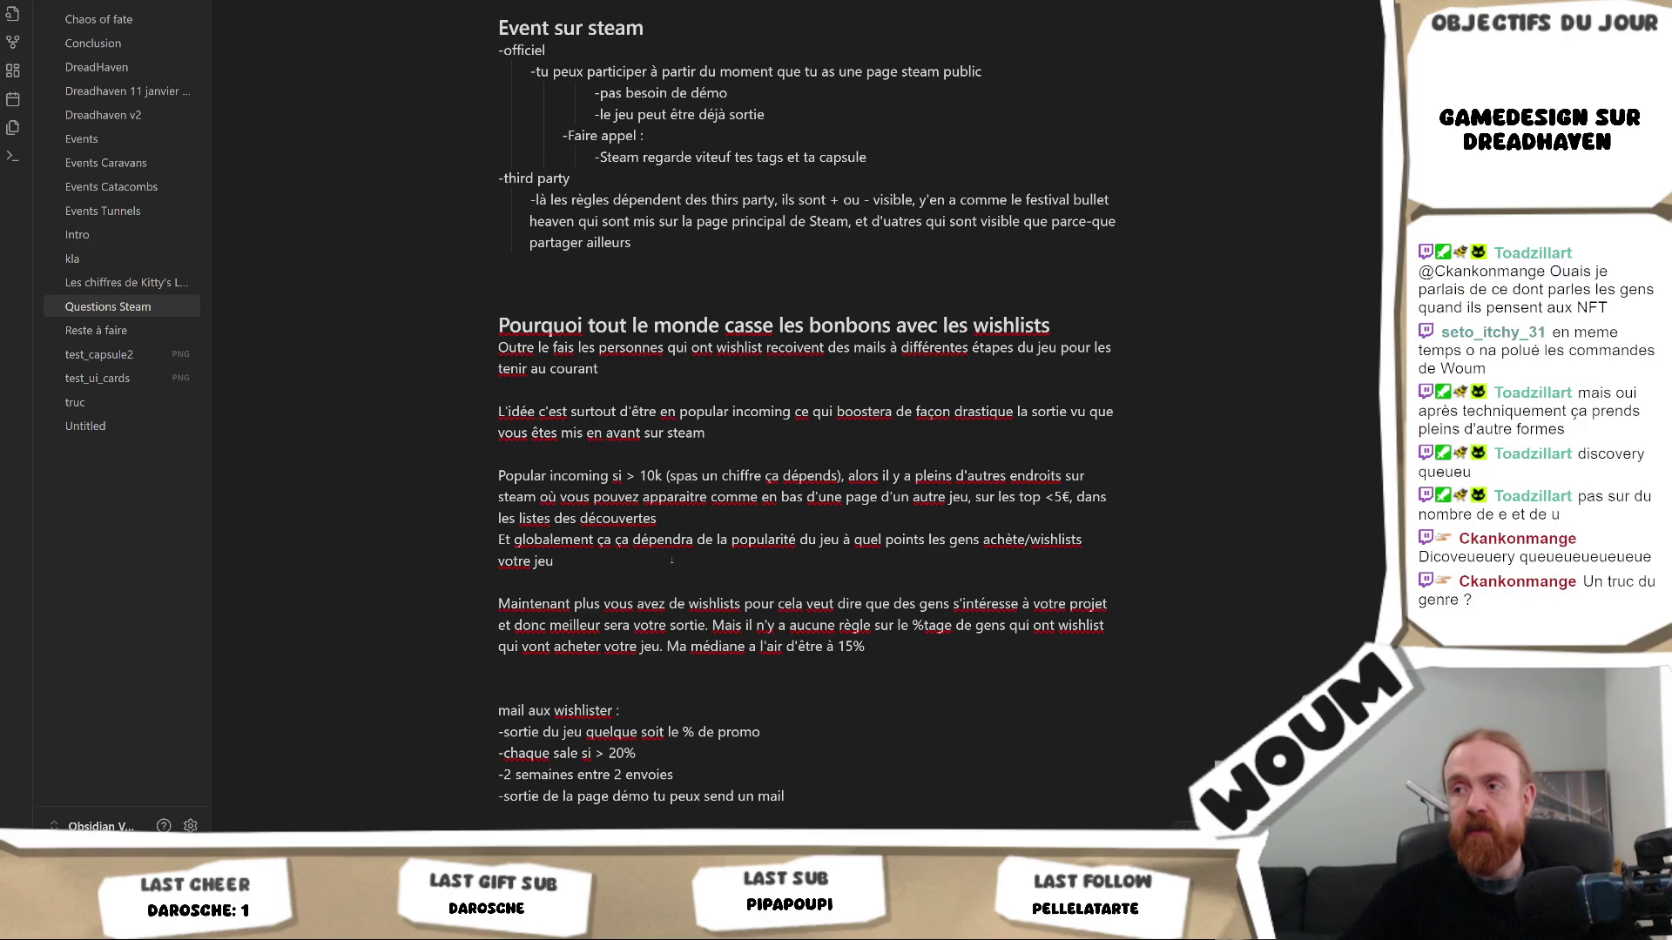
pyautogui.write('.Et globalement')
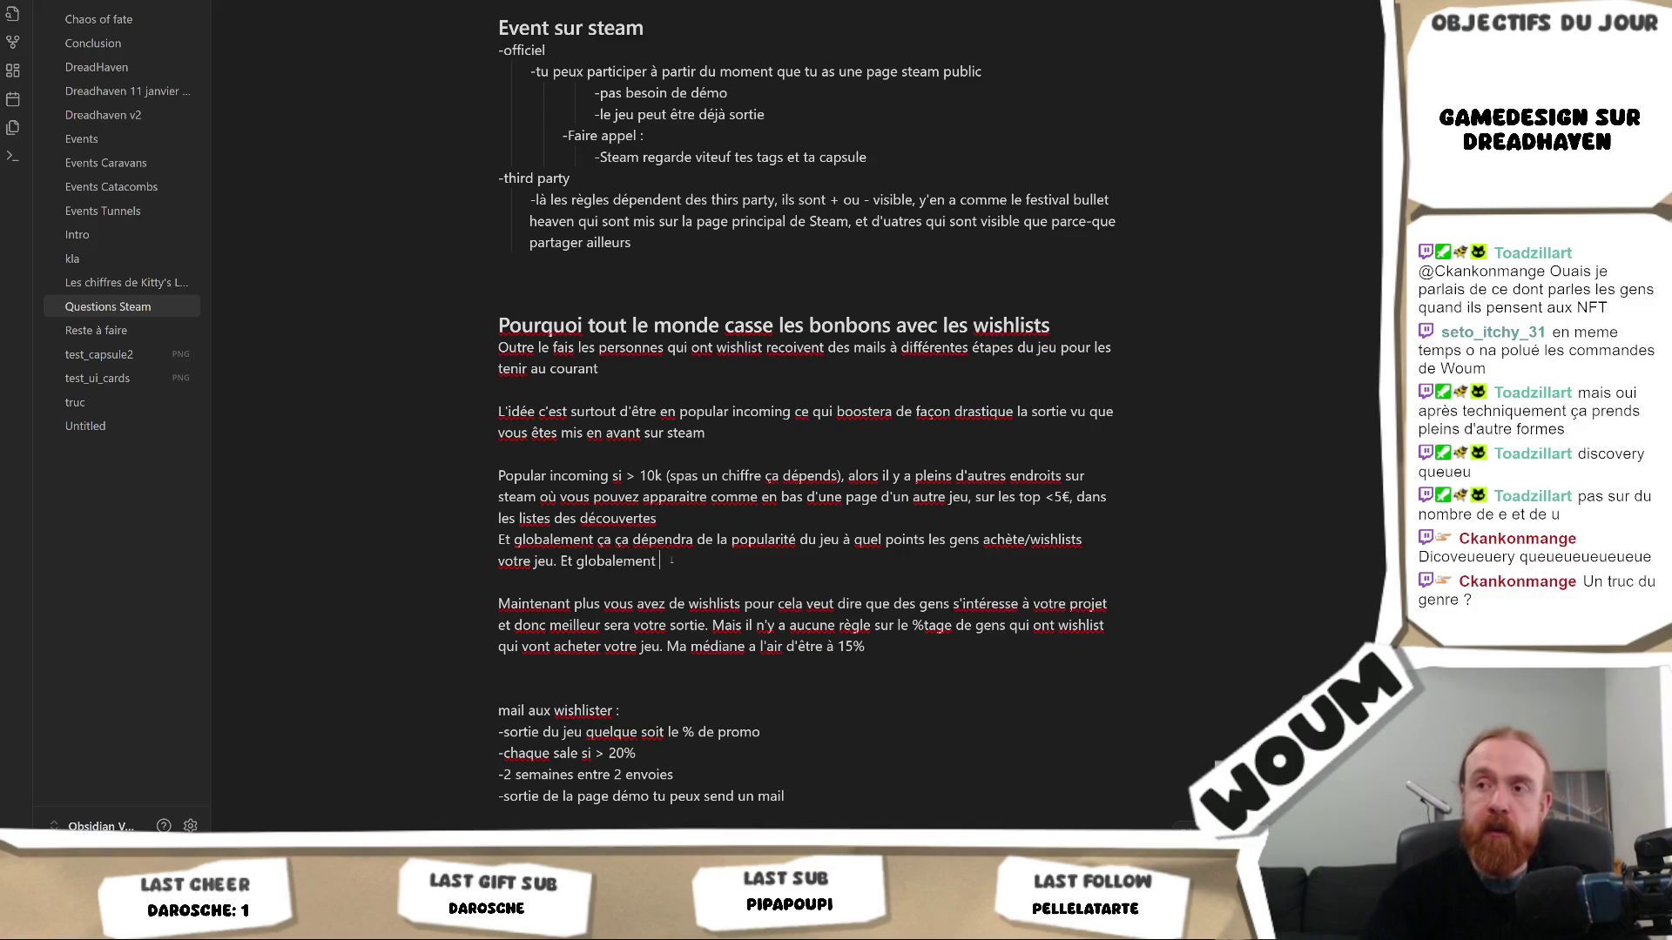
pyautogui.write(' pour comparer un jeu')
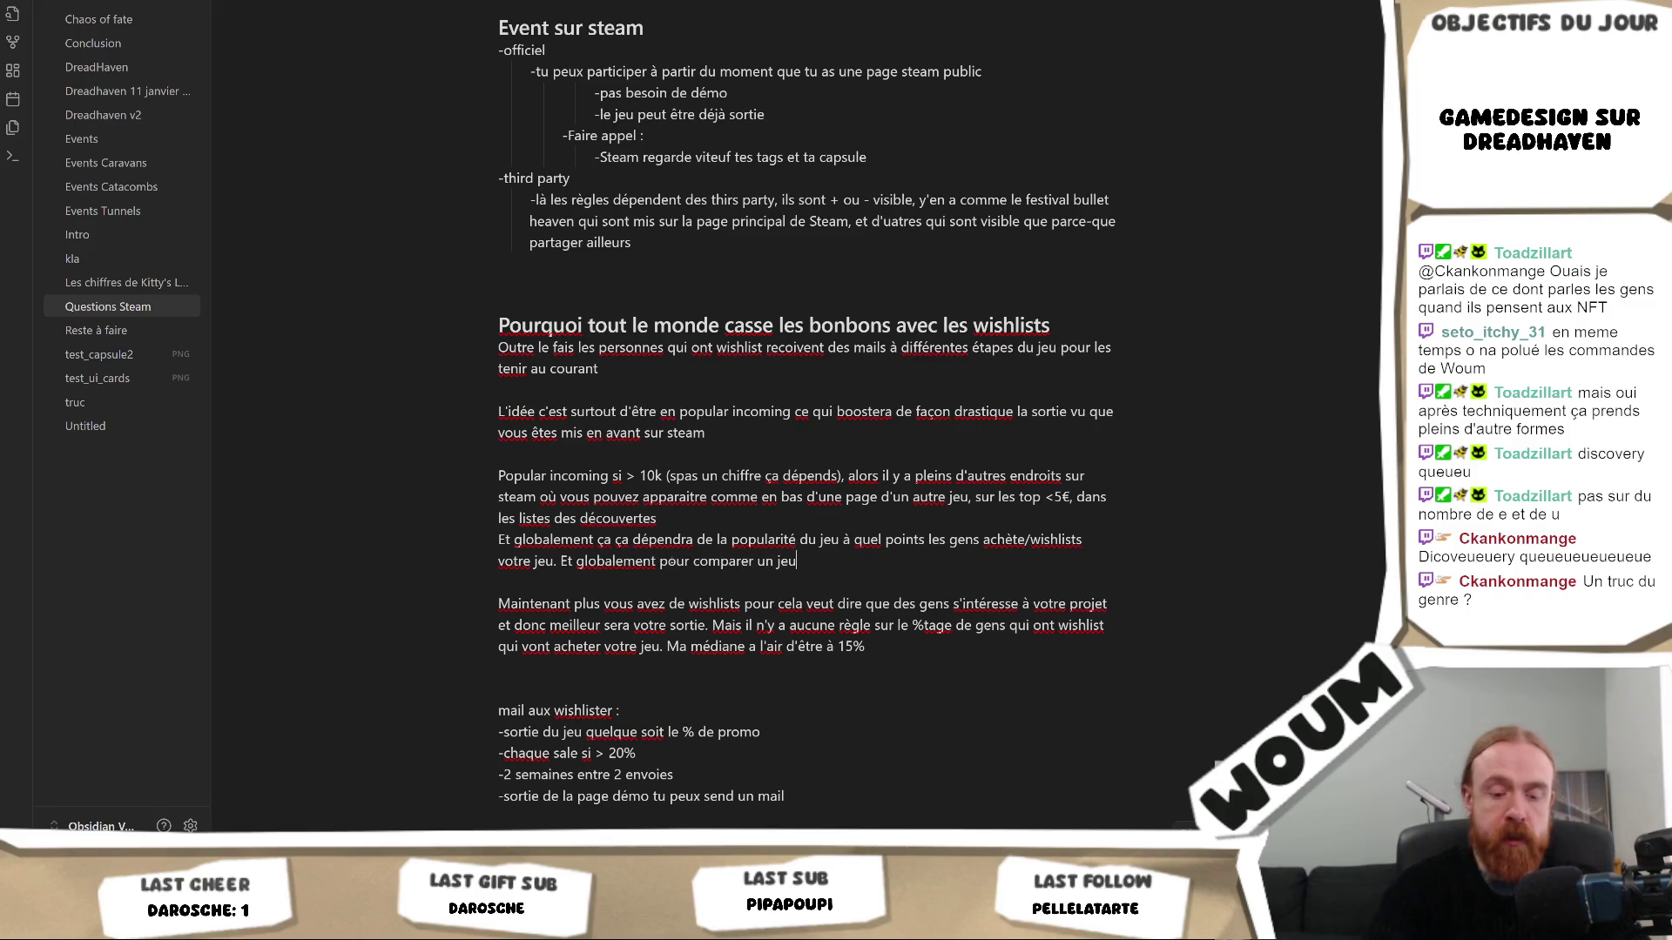
pyautogui.press('BackSpace')
pyautogui.press('BackSpace')
pyautogui.press('BackSpace')
pyautogui.press('BackSpace')
pyautogui.press('BackSpace')
pyautogui.press('BackSpace')
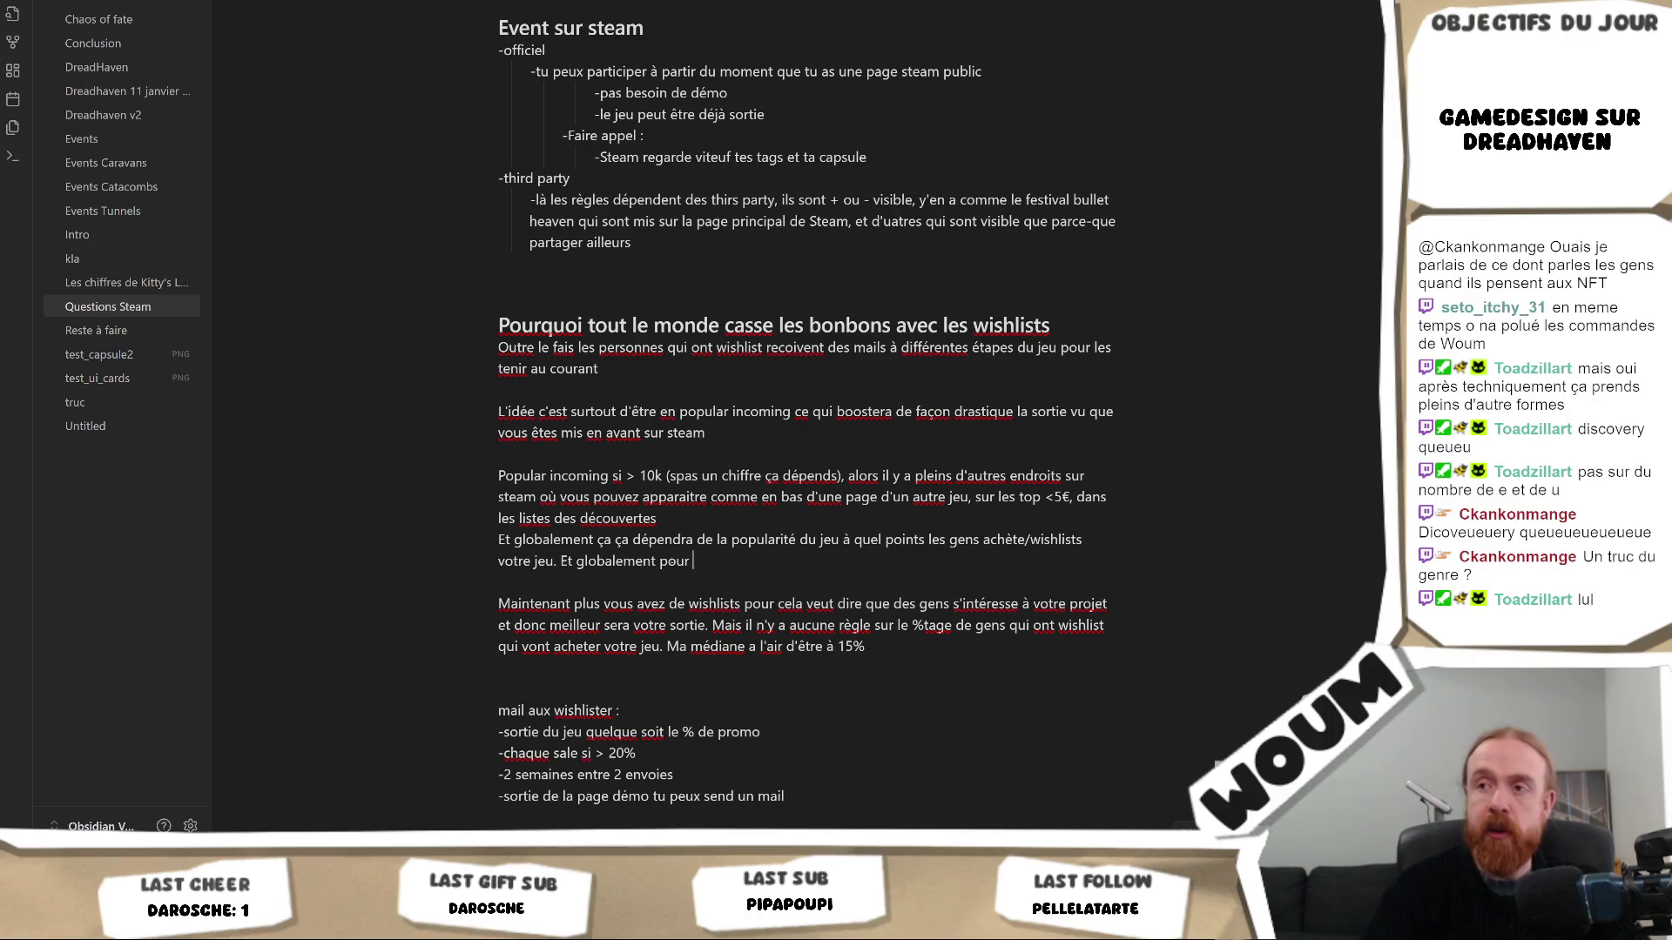
pyautogui.write('comaprer 2 jeux sorties, steam il compare combien ')
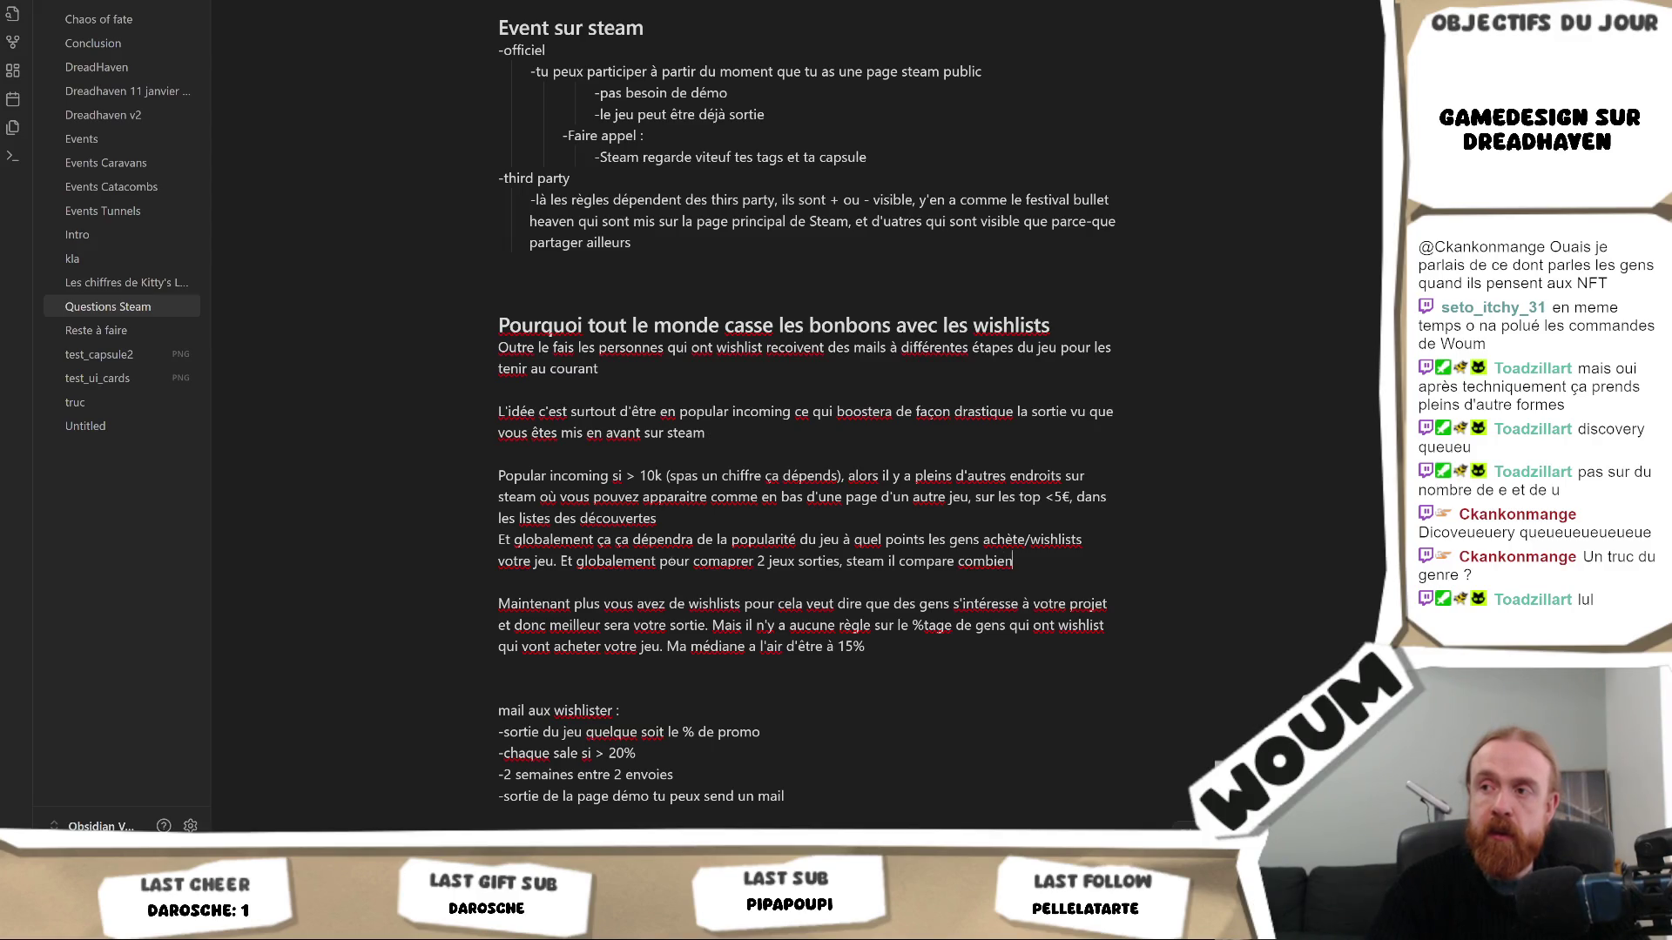
pyautogui.write('les jeux ont rapporté, p')
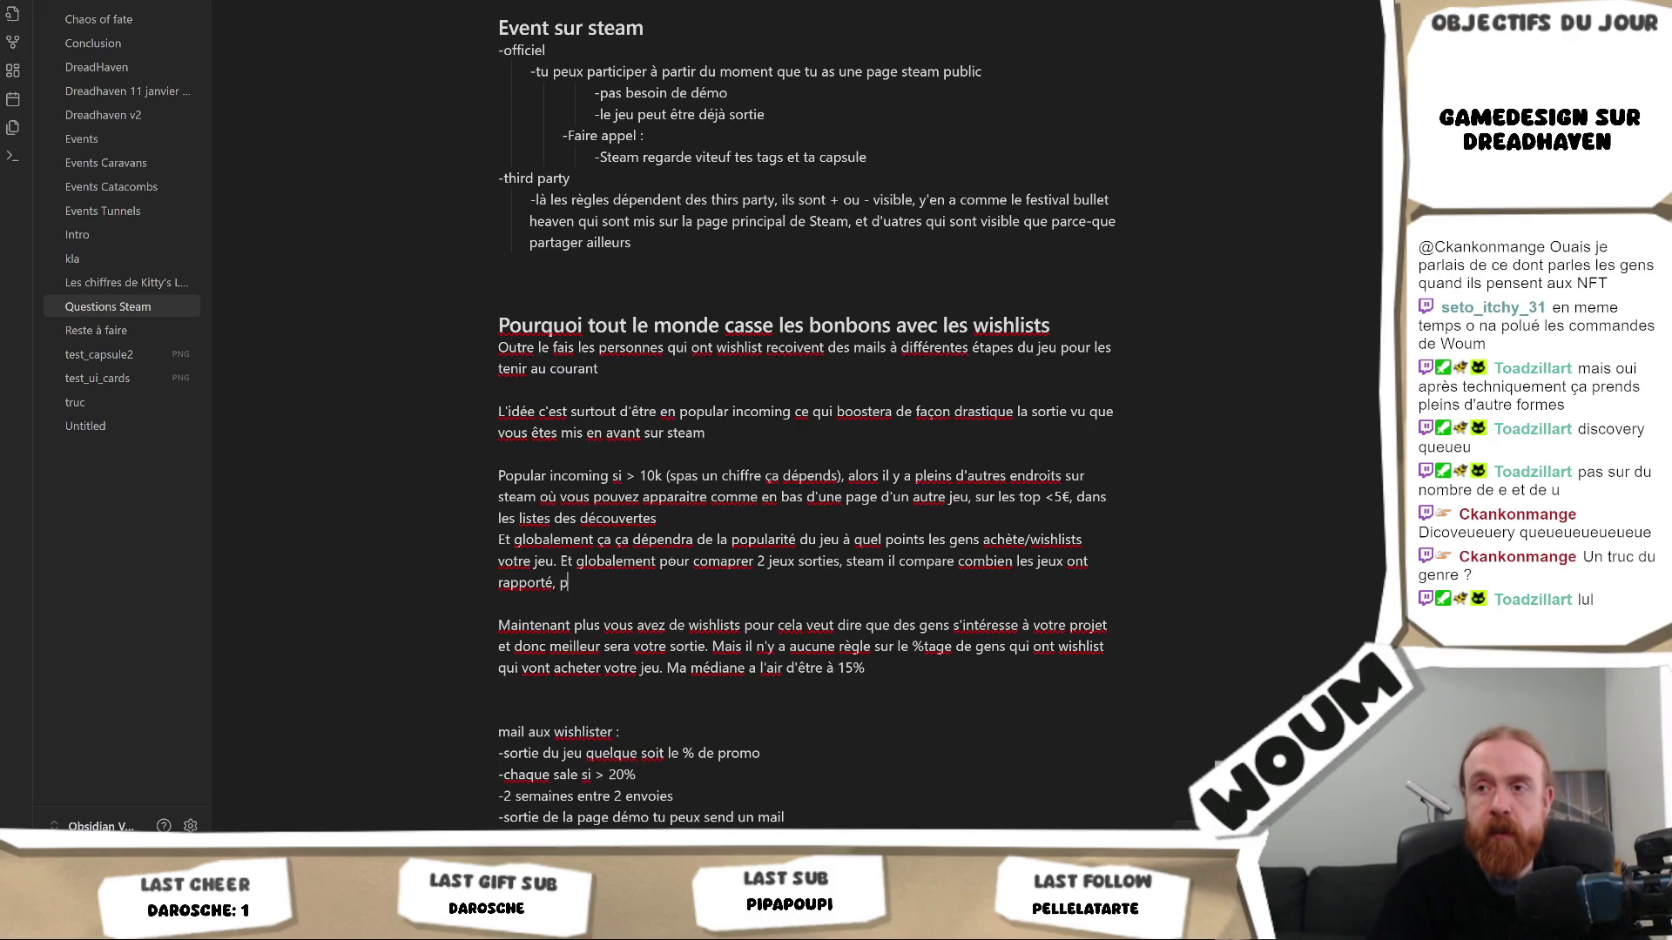
pyautogui.write('as le nombre.')
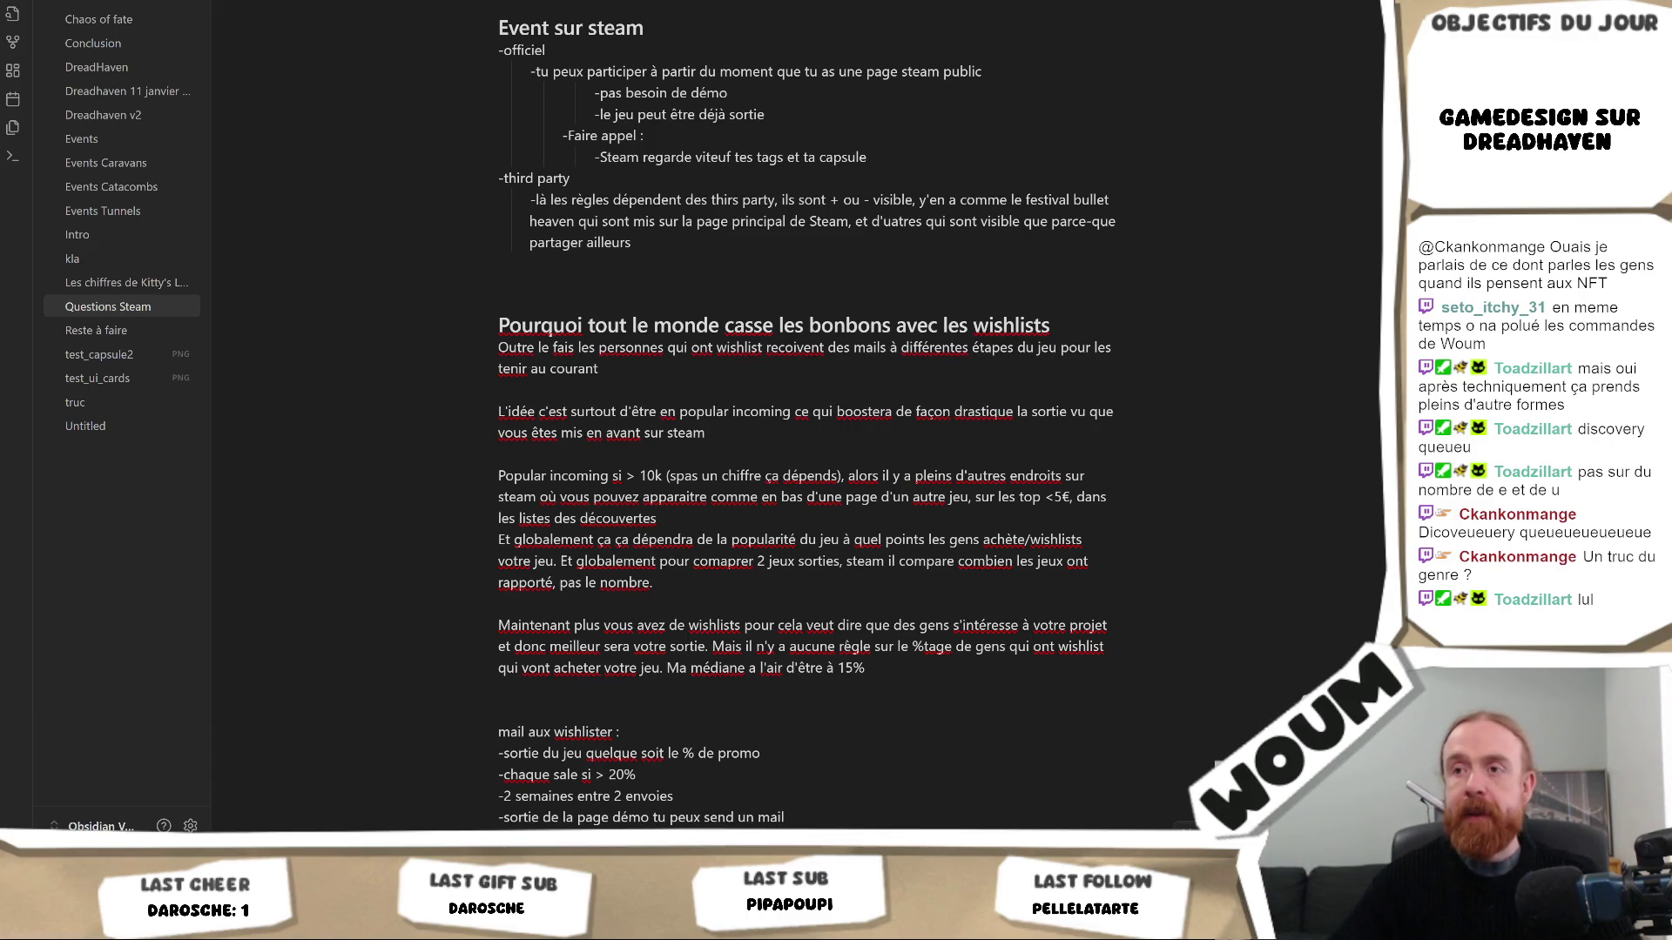
pyautogui.moveTo(890, 668); pyautogui.dragTo(902, 594)
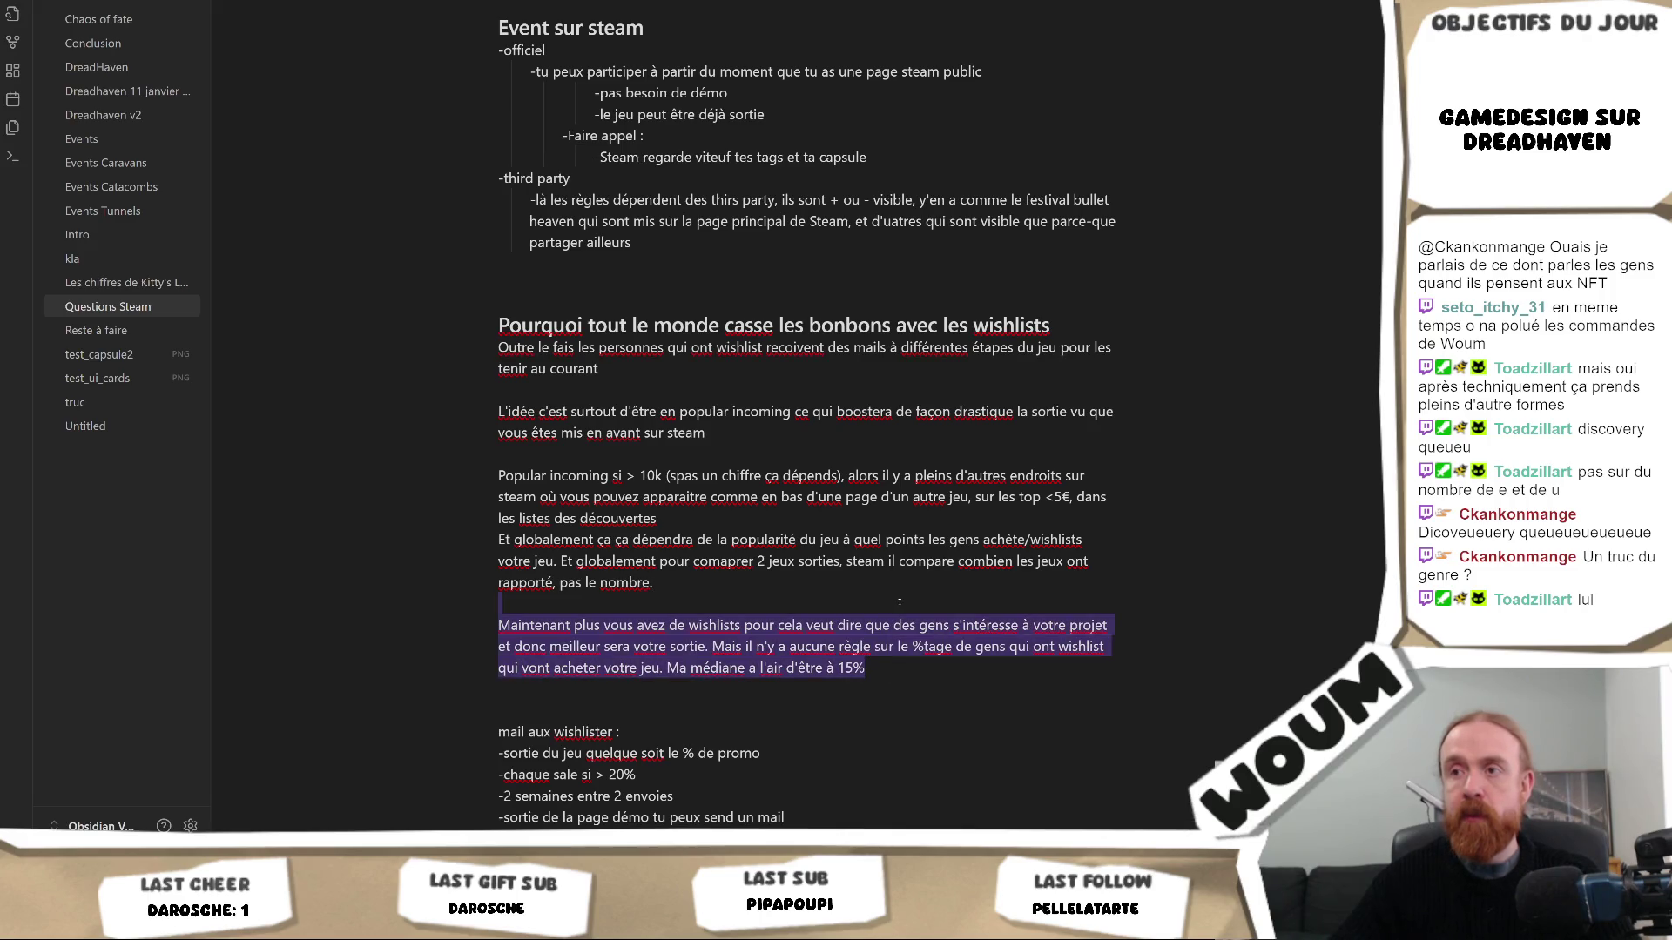
# Correct 'Ma médiane' to 'La médiane' in the 15% sentence
pyautogui.click(980, 441)
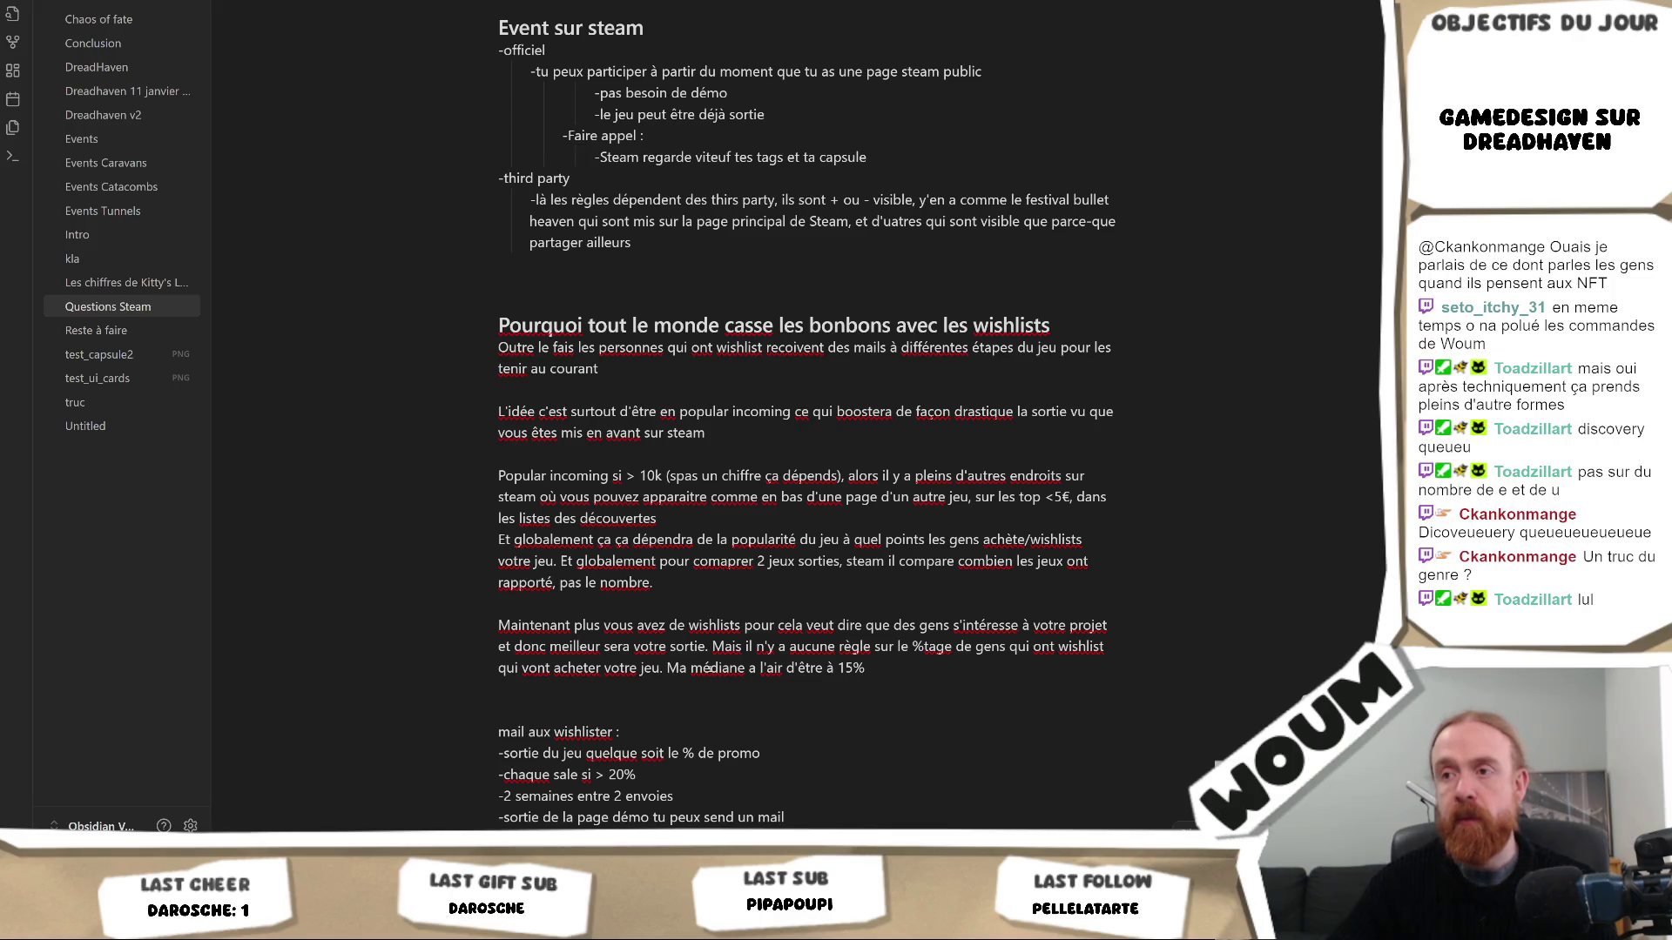
pyautogui.click(676, 668)
pyautogui.press('BackSpace')
pyautogui.write('L')
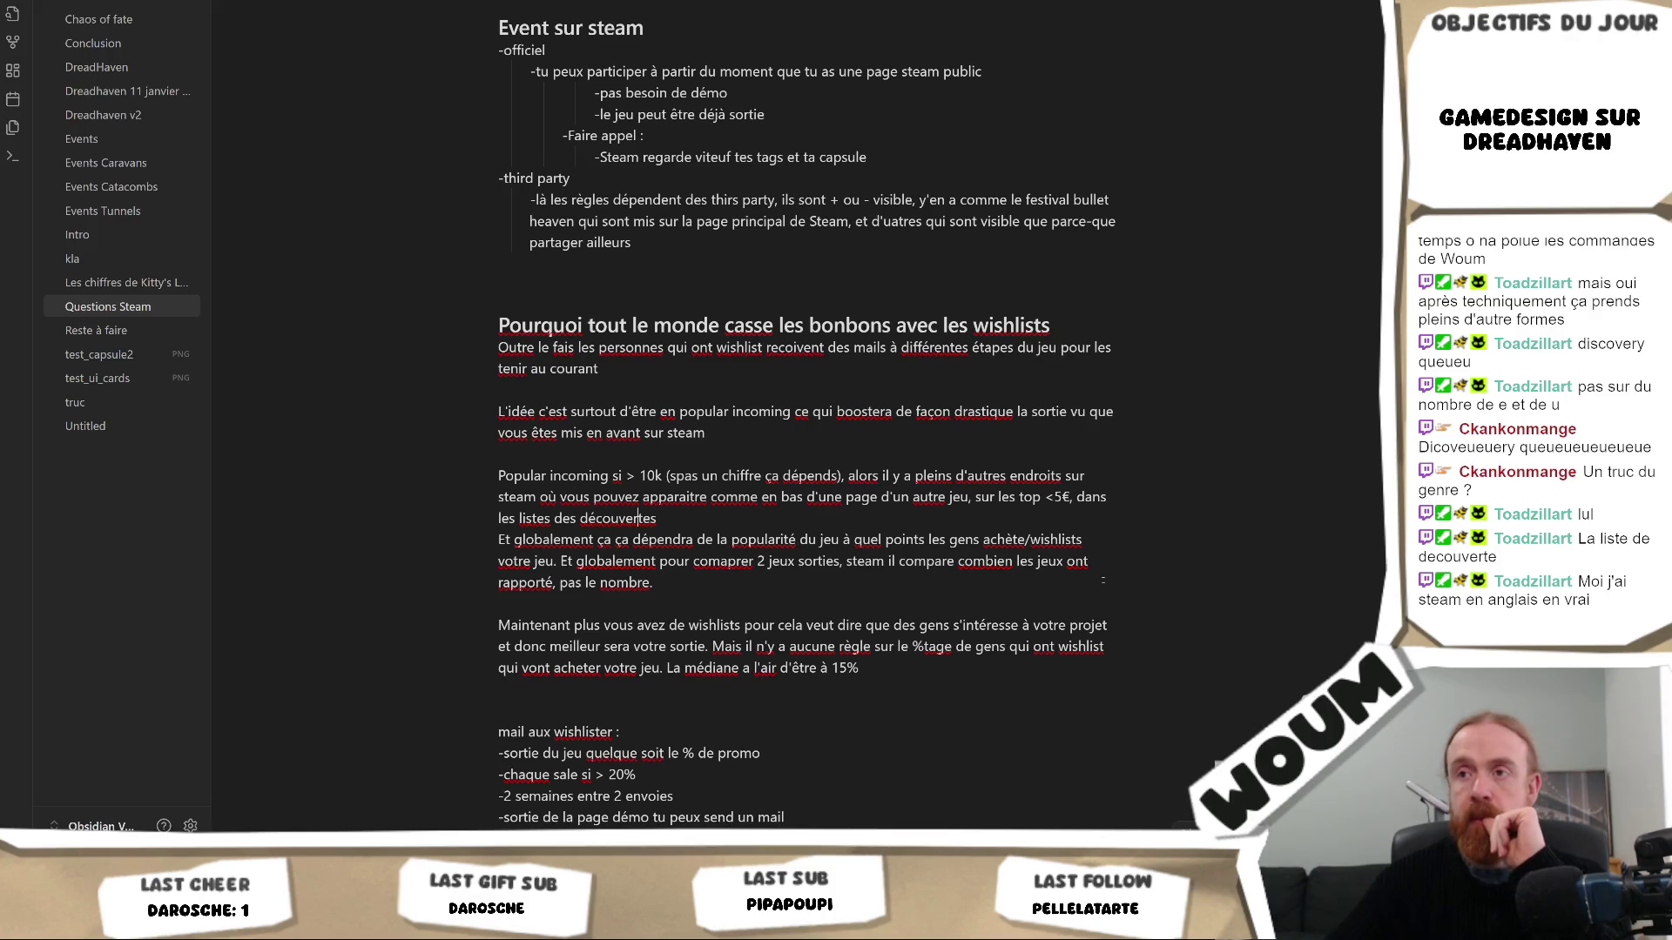
pyautogui.scroll(5, 1136, 567)
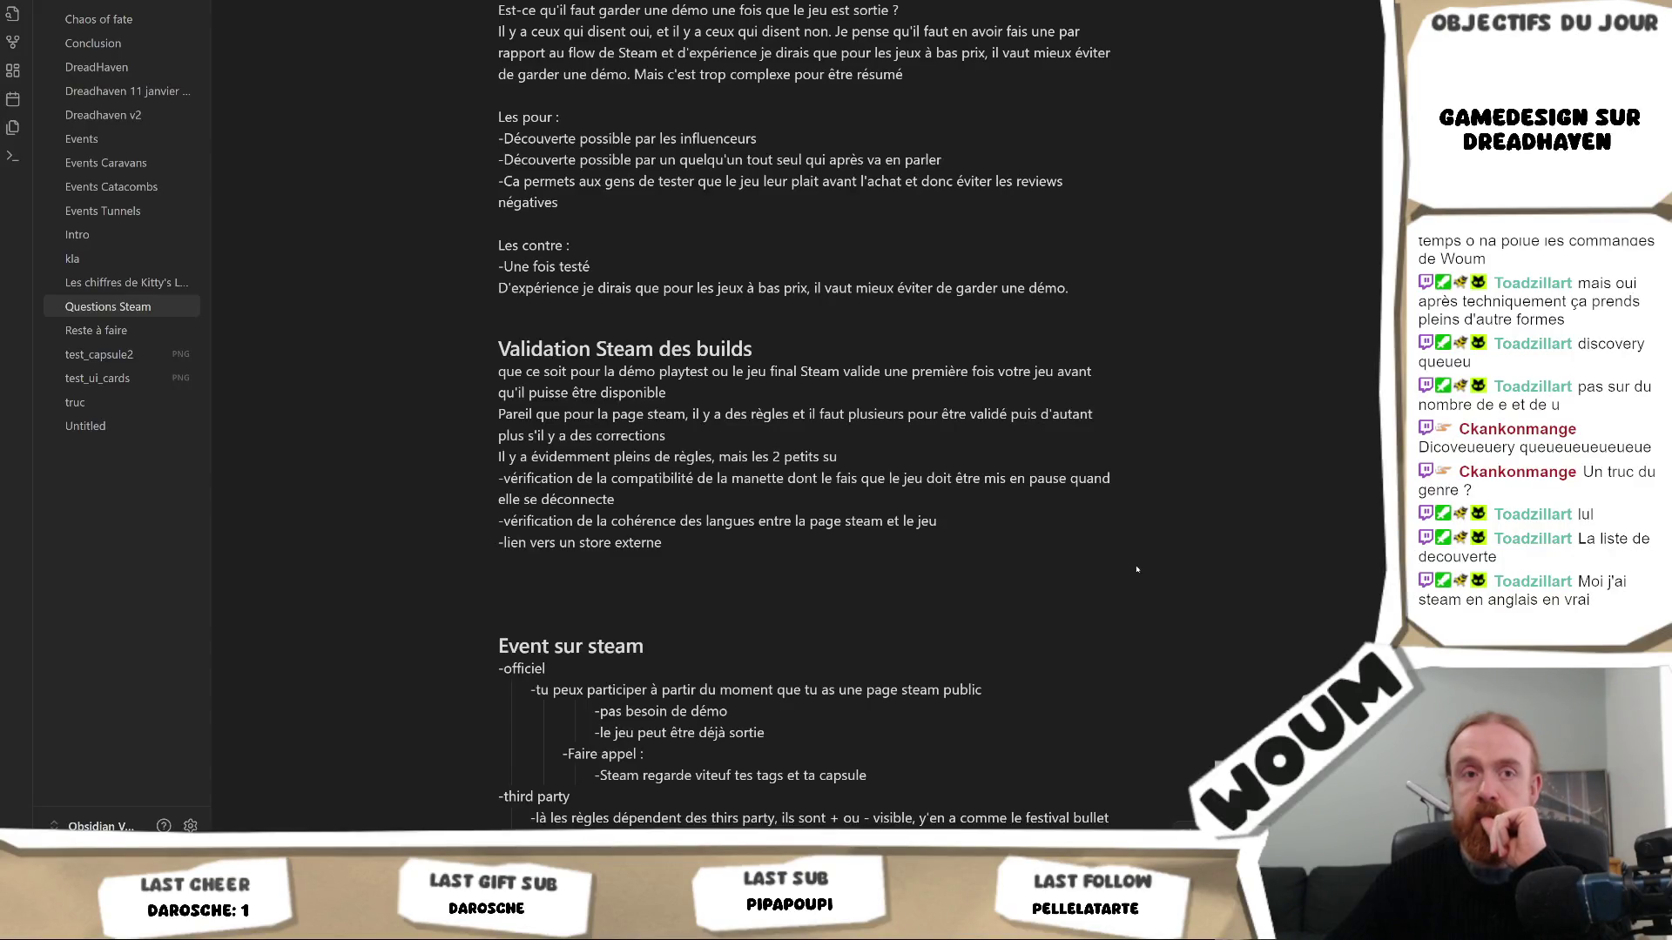
pyautogui.scroll(-2, 1137, 569)
pyautogui.scroll(-1, 1132, 570)
pyautogui.scroll(-2, 1128, 571)
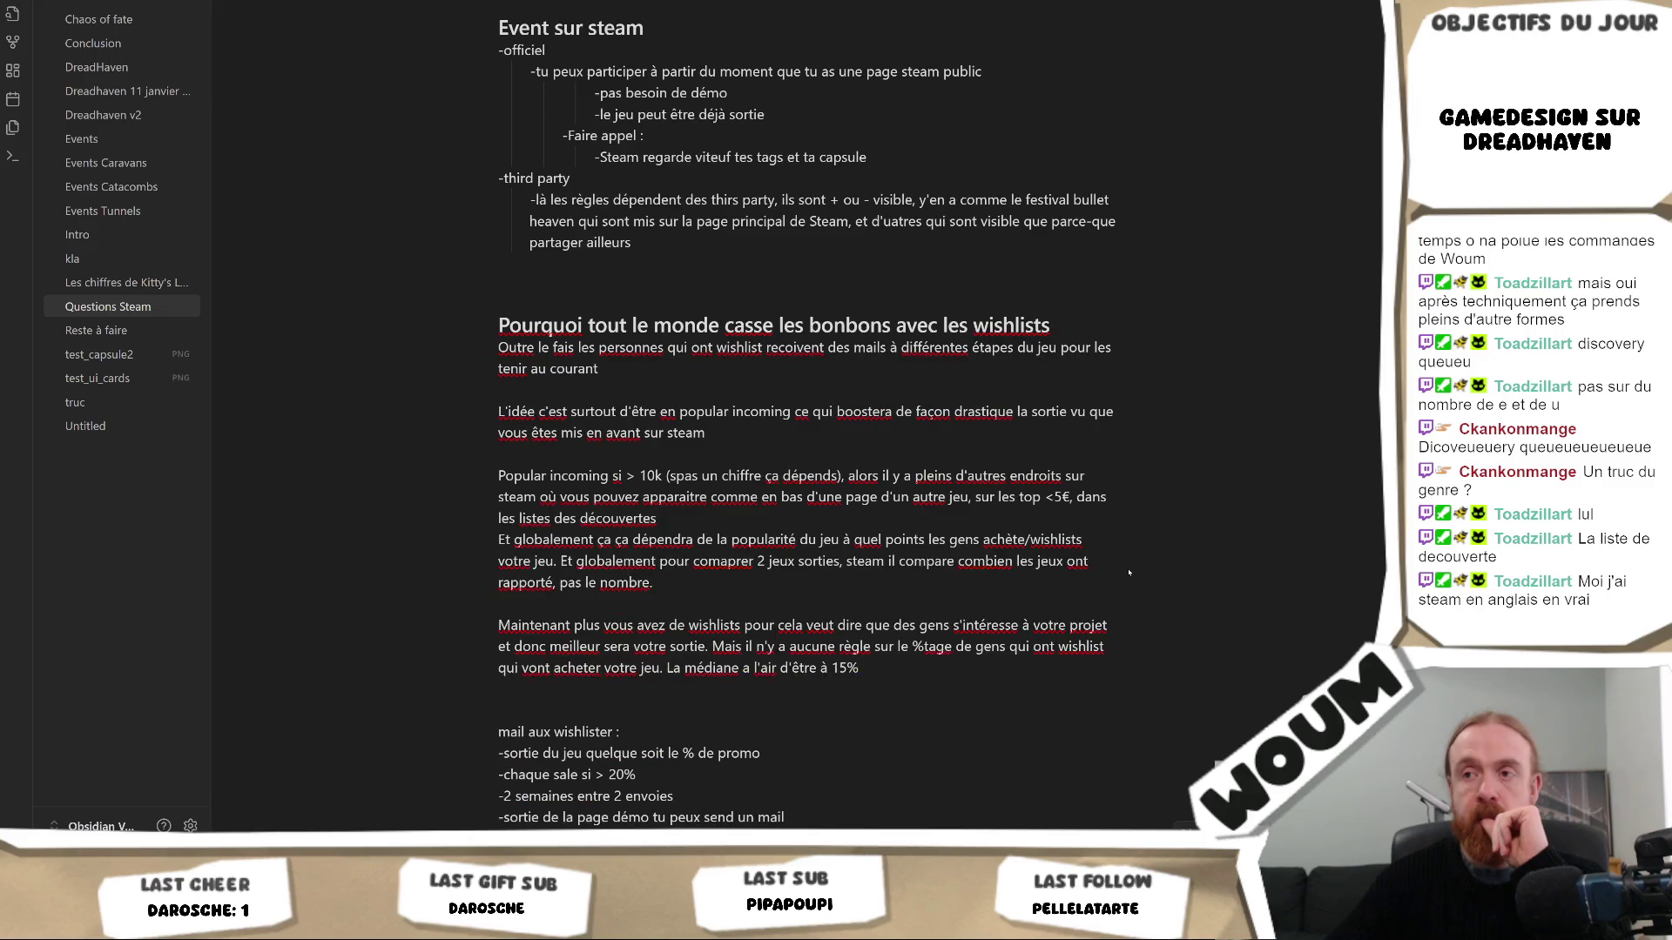
pyautogui.scroll(-2, 1096, 606)
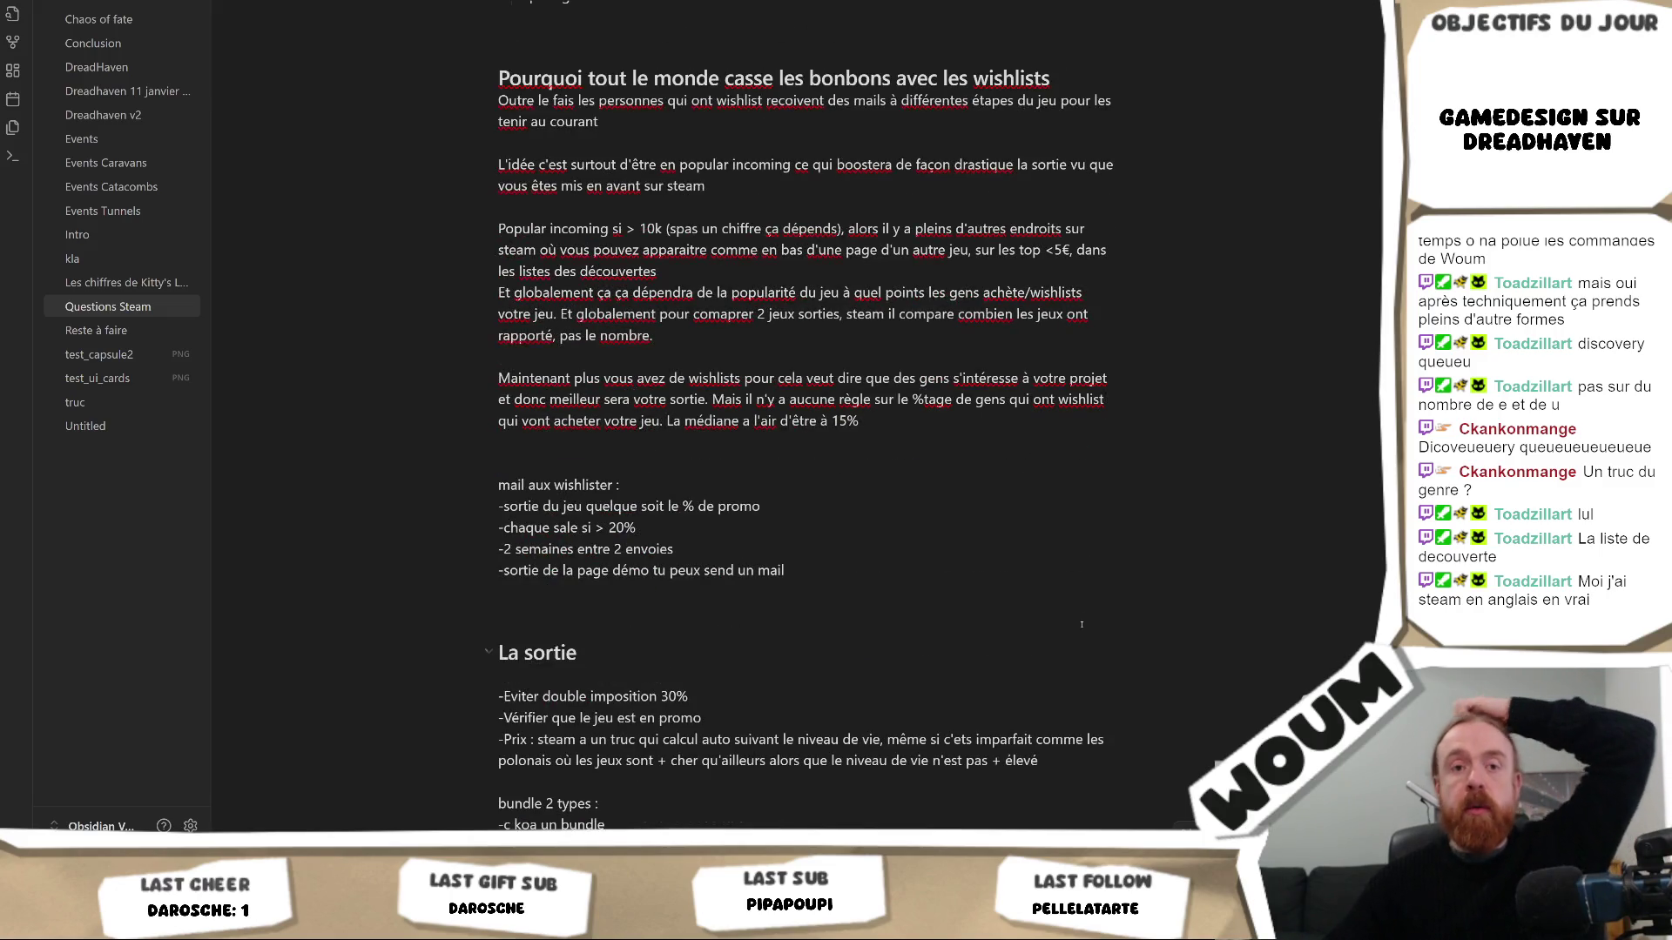
pyautogui.scroll(-2, 1096, 607)
pyautogui.scroll(-3, 1050, 597)
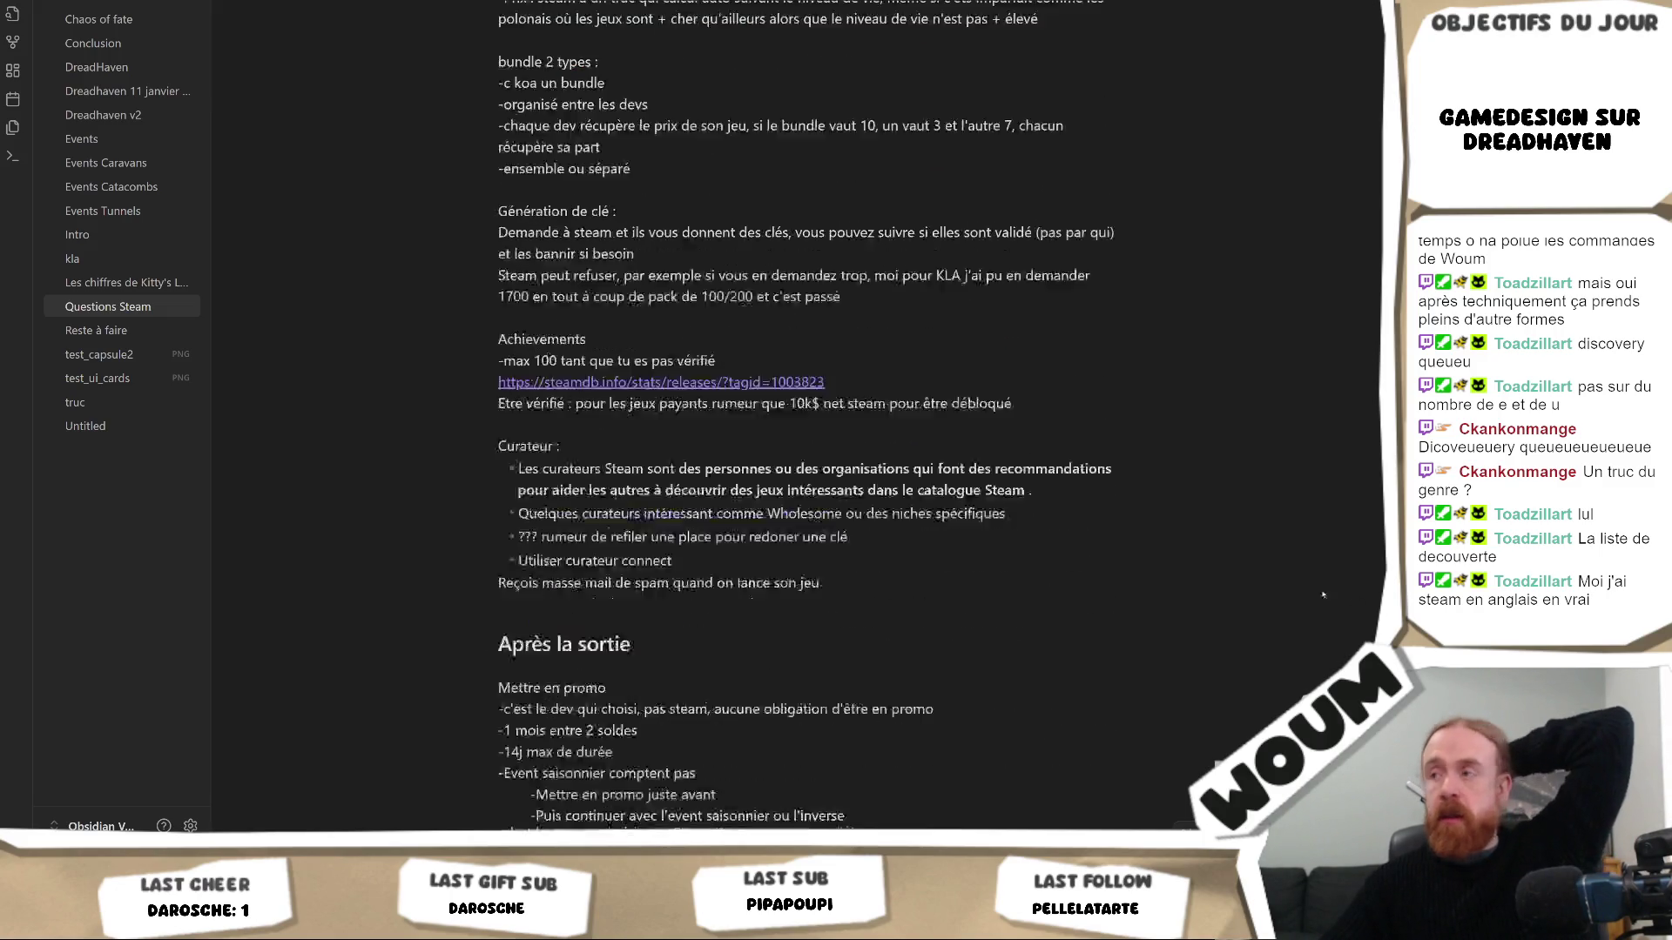
pyautogui.scroll(-3, 1050, 597)
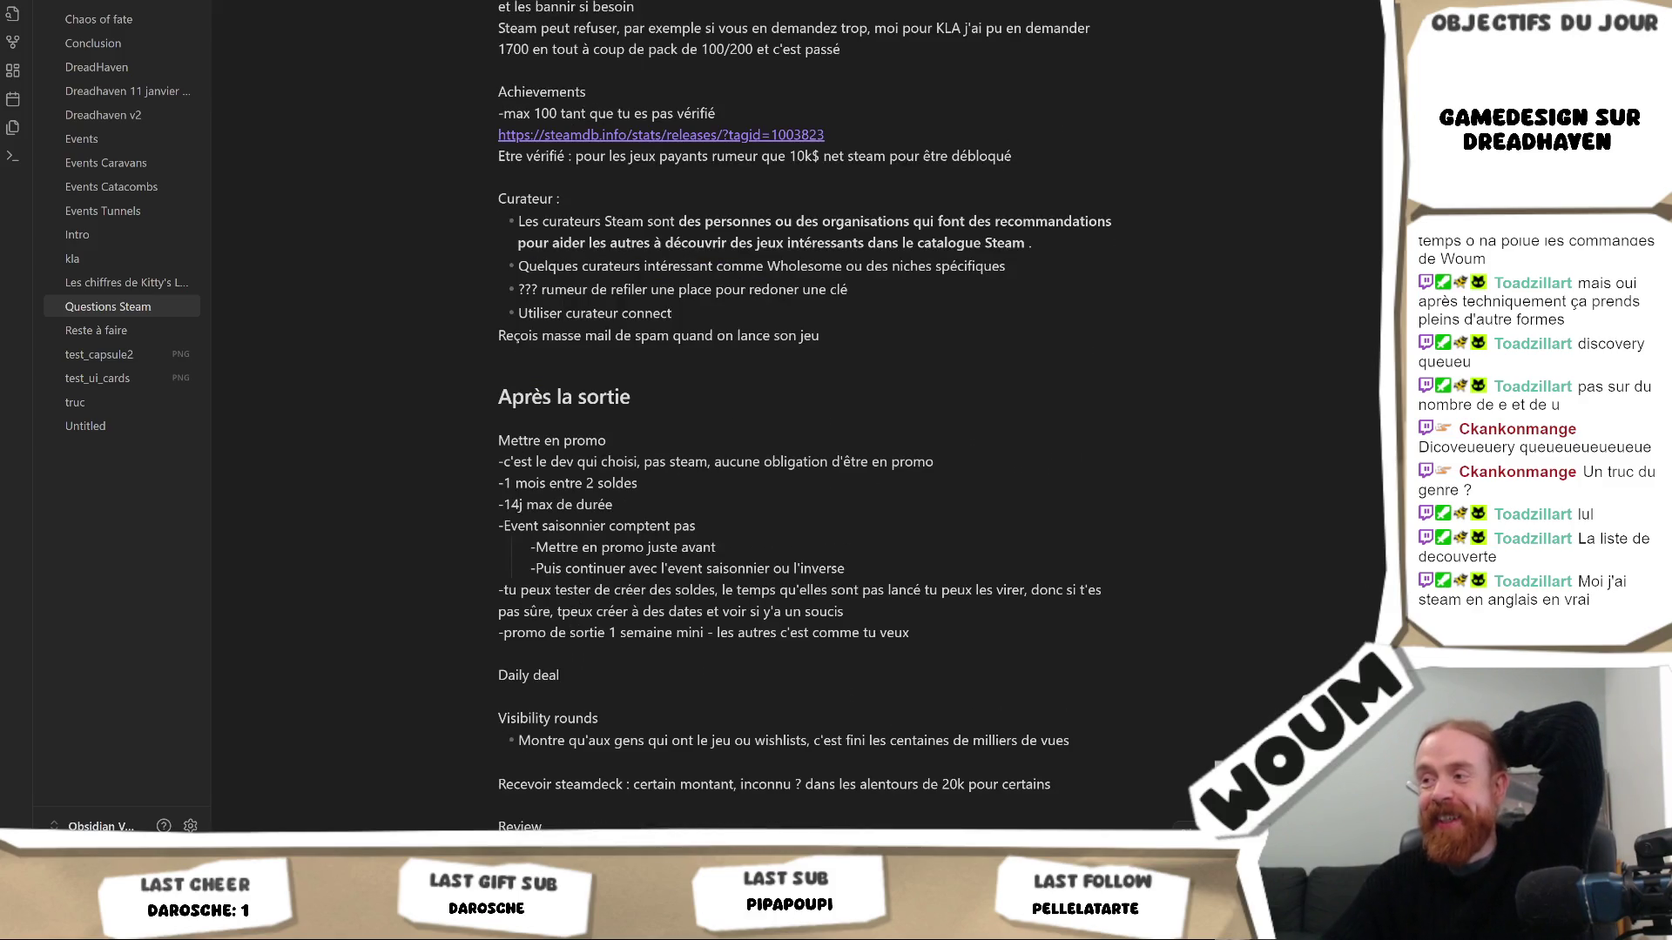
pyautogui.scroll(-2, 803, 432)
pyautogui.scroll(-2, 804, 432)
pyautogui.scroll(-1, 804, 432)
pyautogui.scroll(-3, 803, 432)
pyautogui.scroll(1, 803, 431)
pyautogui.scroll(4, 803, 431)
pyautogui.scroll(3, 803, 432)
pyautogui.scroll(5, 803, 431)
pyautogui.scroll(3, 804, 431)
pyautogui.scroll(4, 803, 432)
pyautogui.scroll(4, 804, 432)
pyautogui.scroll(3, 804, 431)
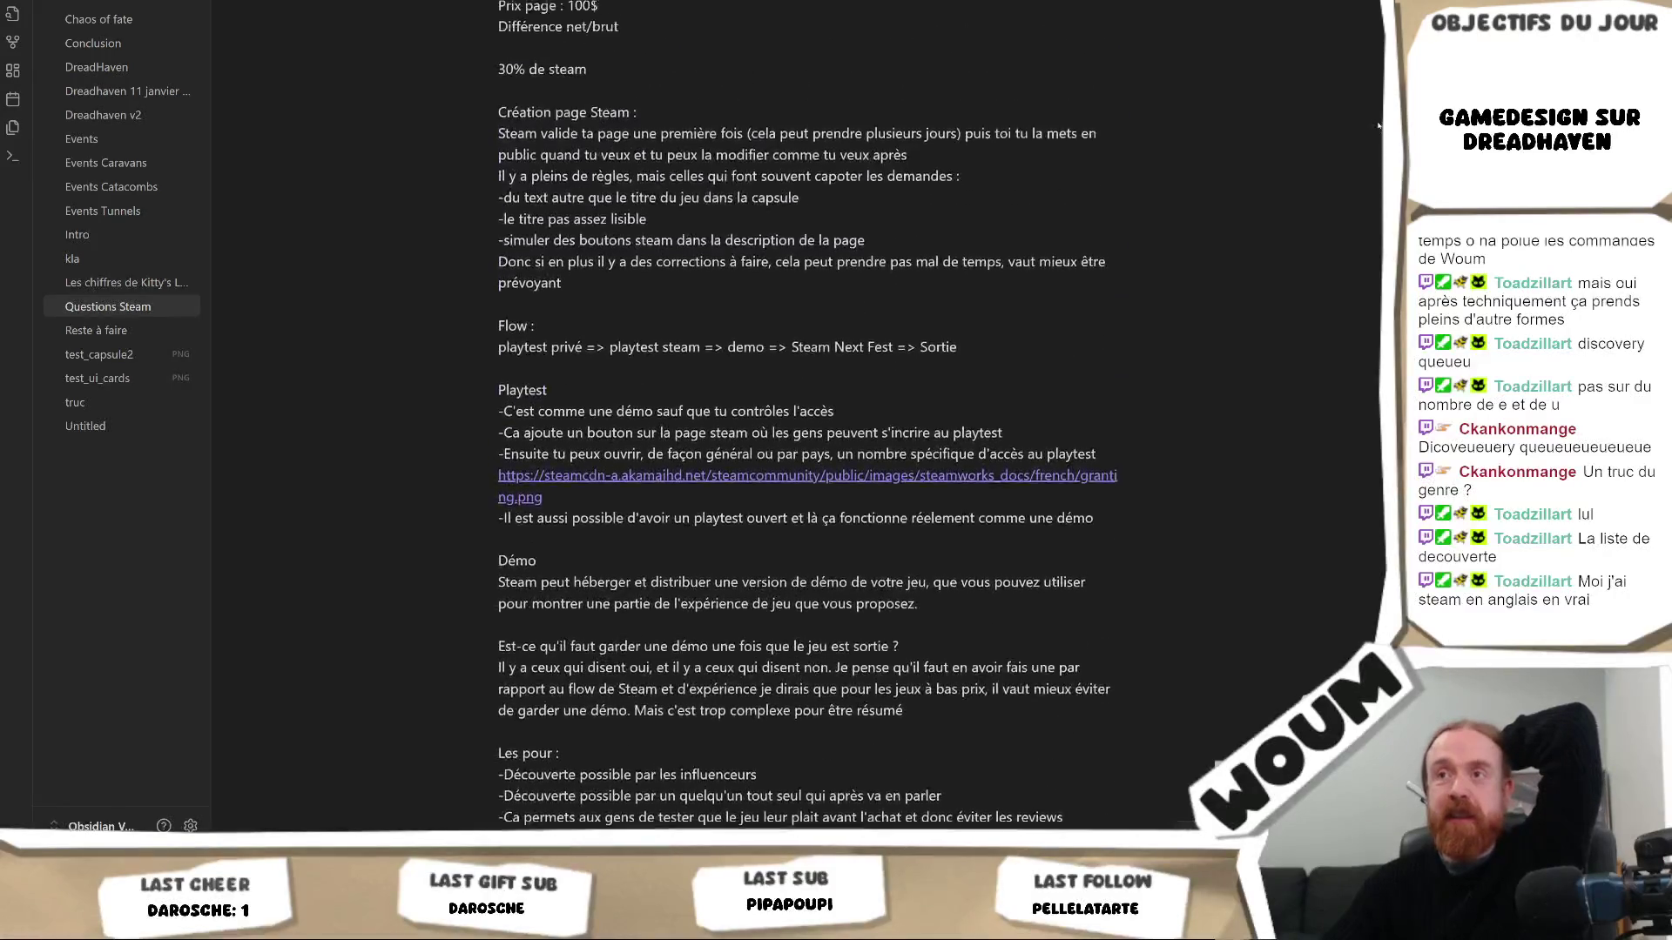
pyautogui.scroll(2, 803, 432)
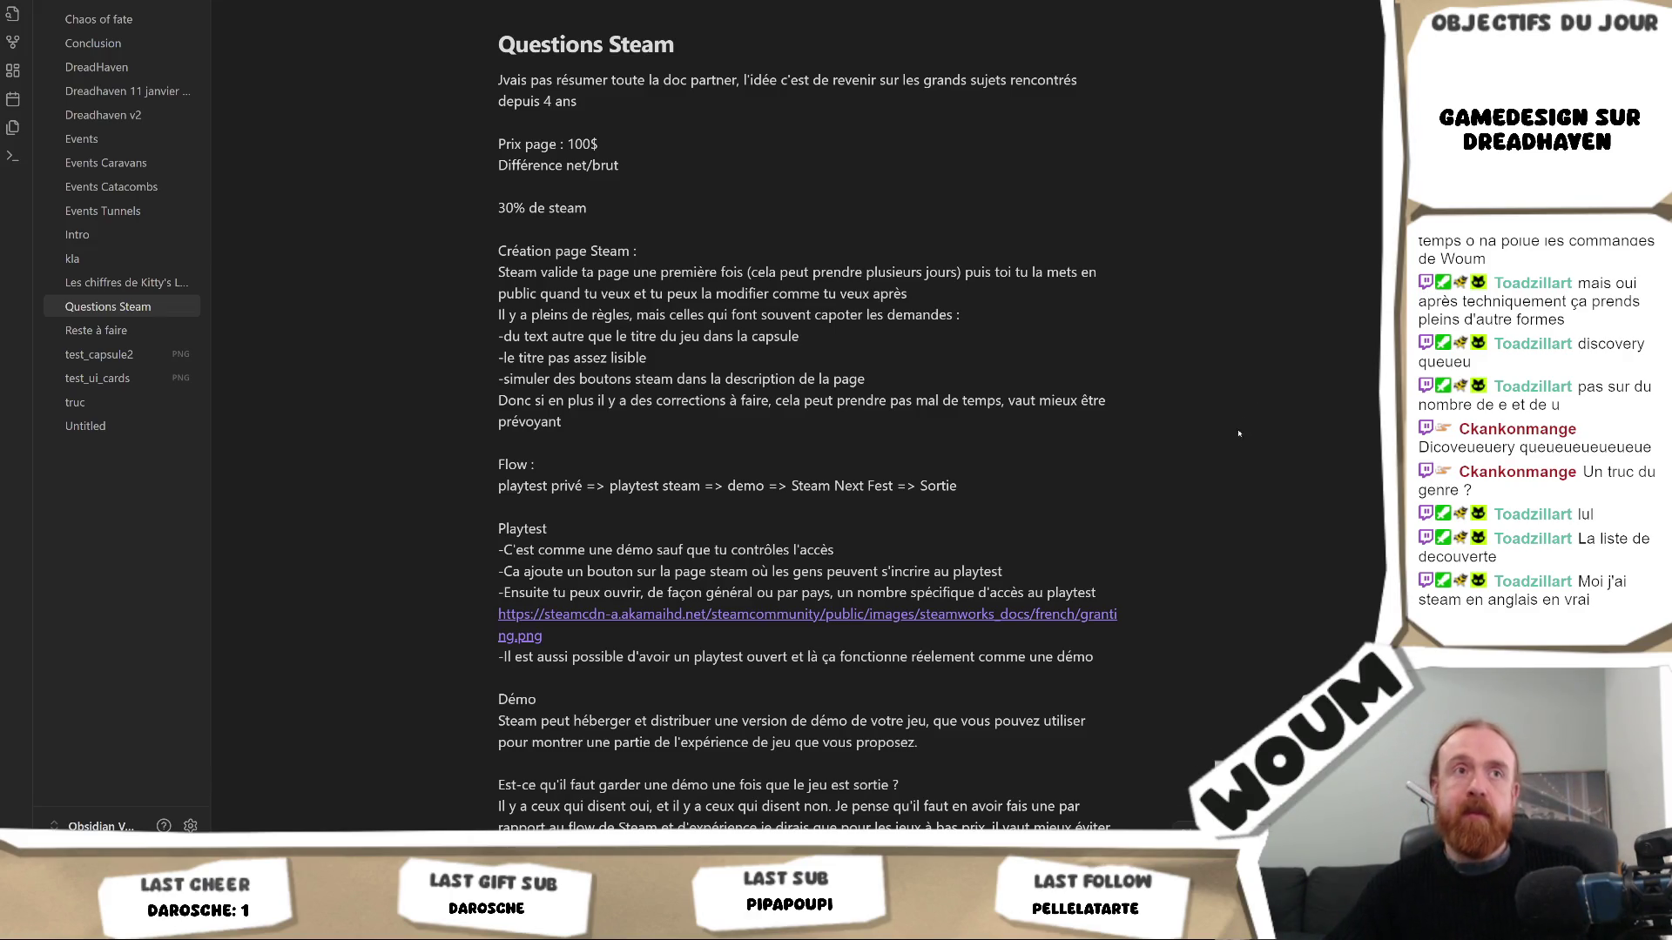
pyautogui.scroll(-3, 1231, 506)
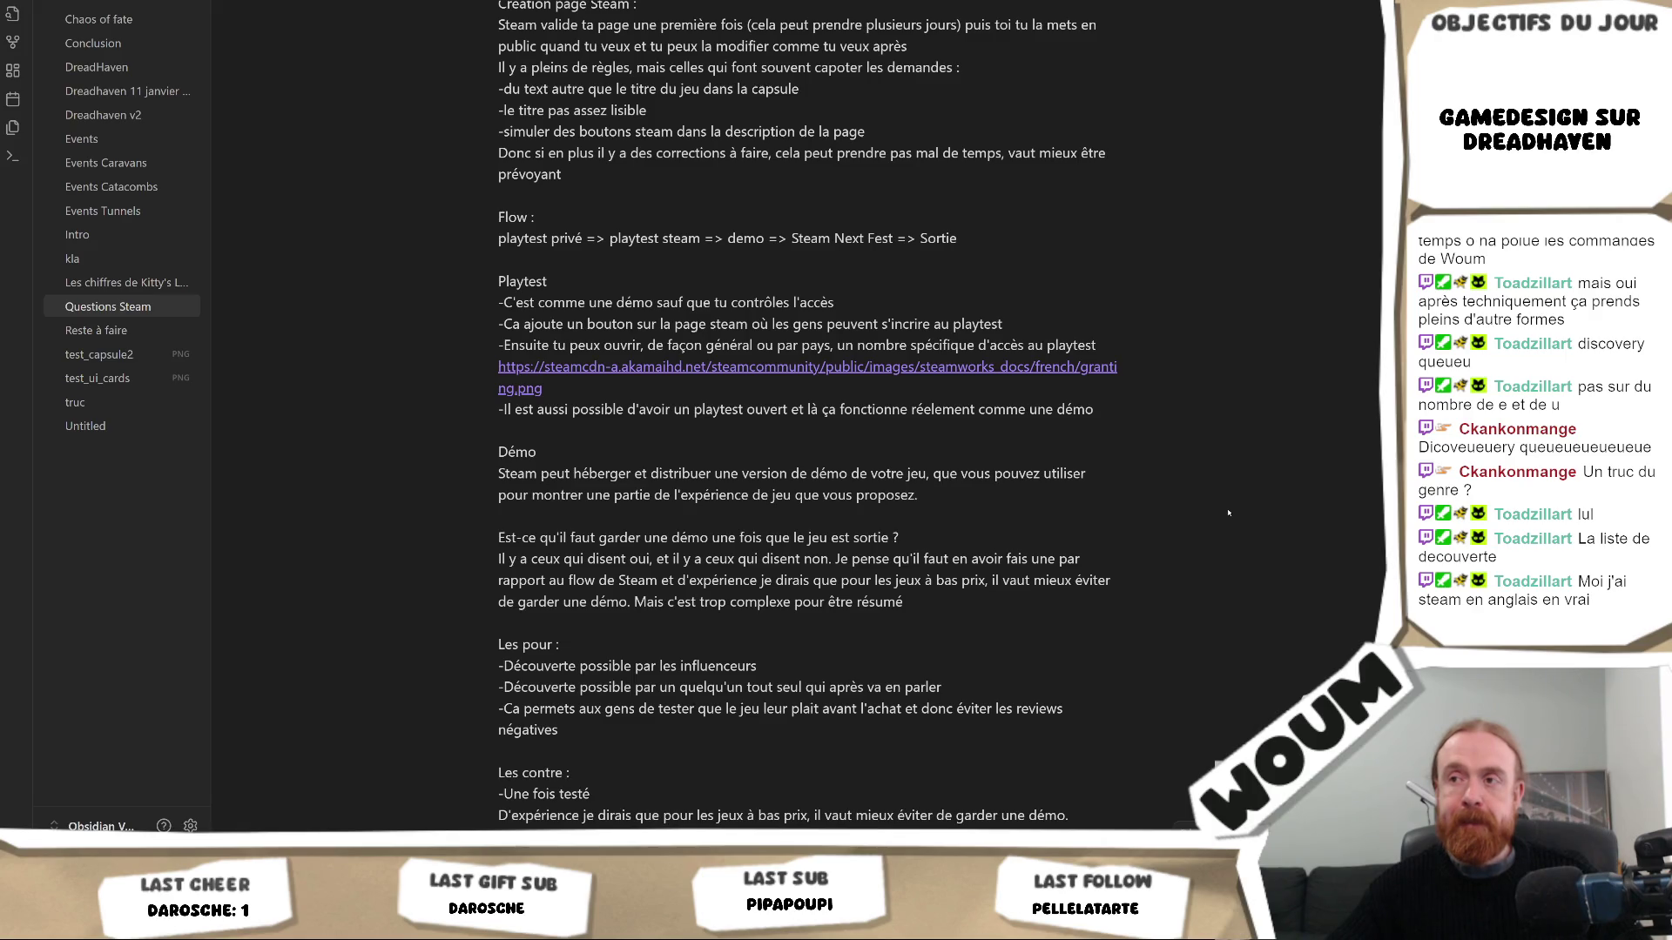
pyautogui.scroll(-3, 1229, 512)
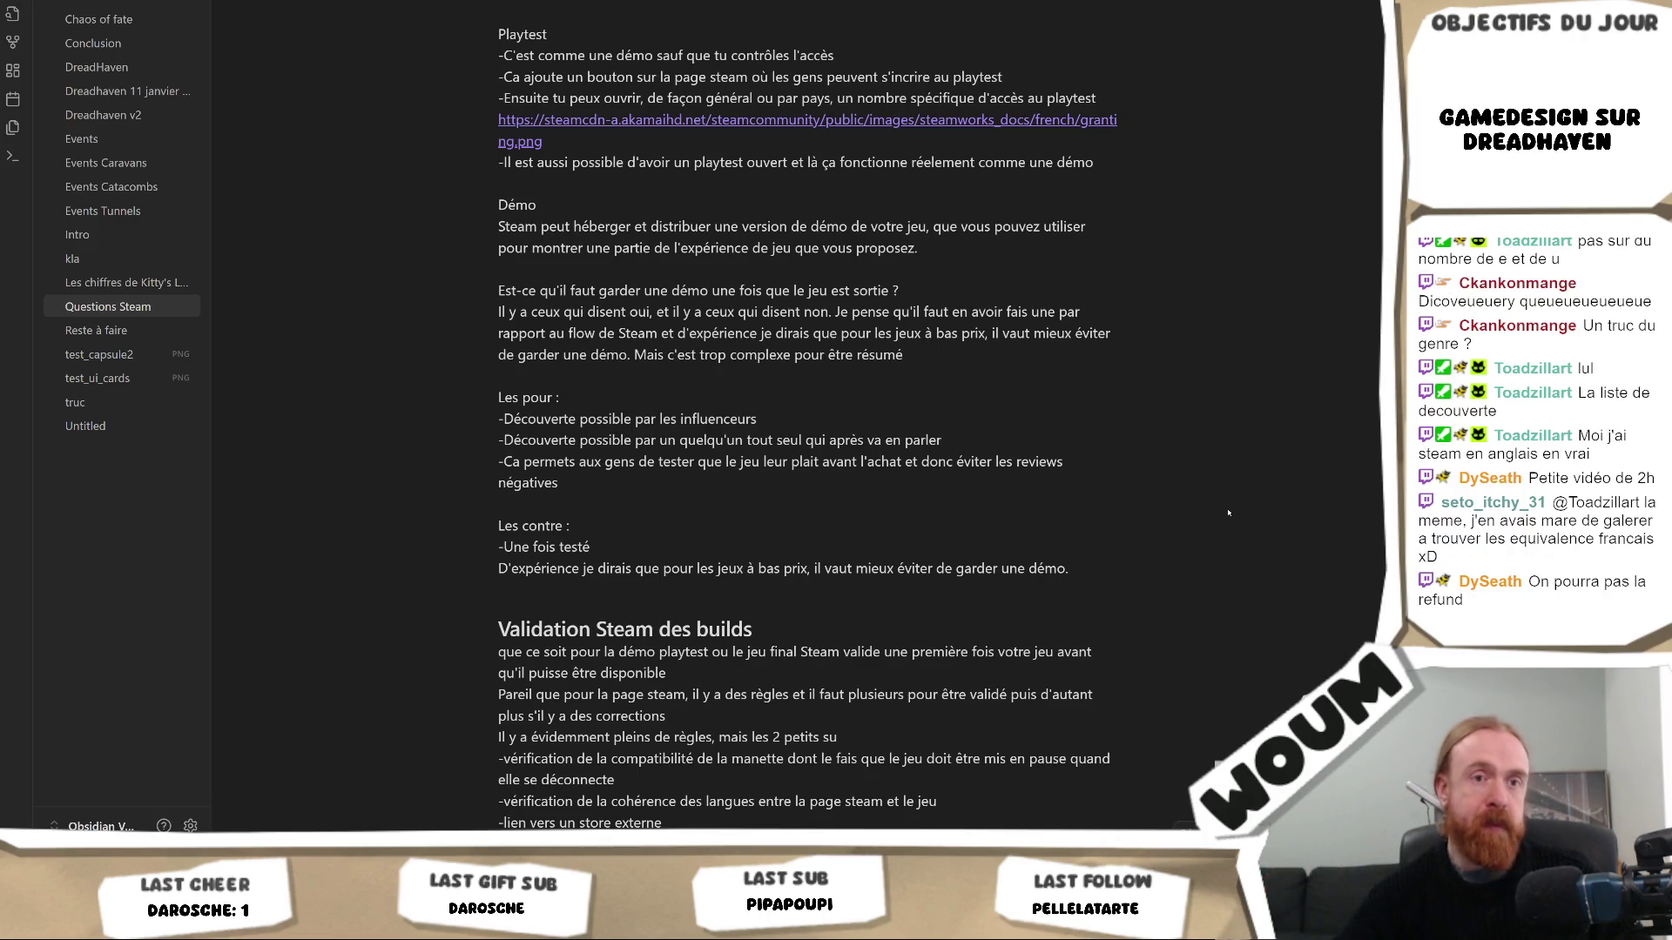
pyautogui.scroll(-5, 1213, 495)
pyautogui.scroll(-3, 1120, 458)
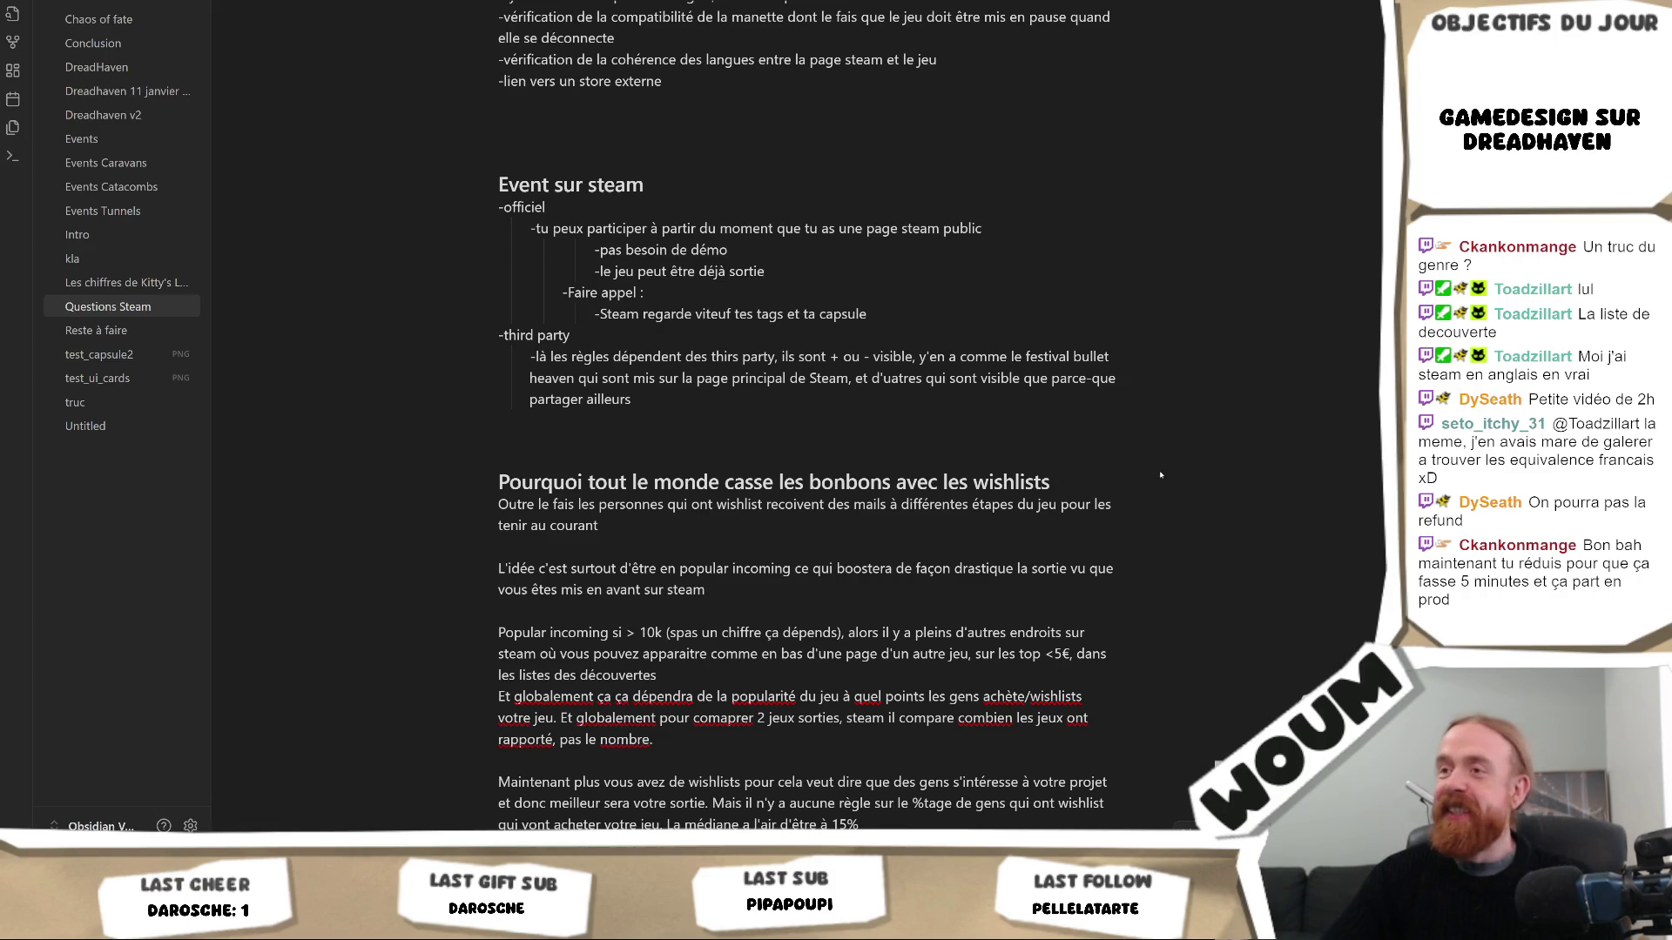
pyautogui.scroll(-1, 1161, 467)
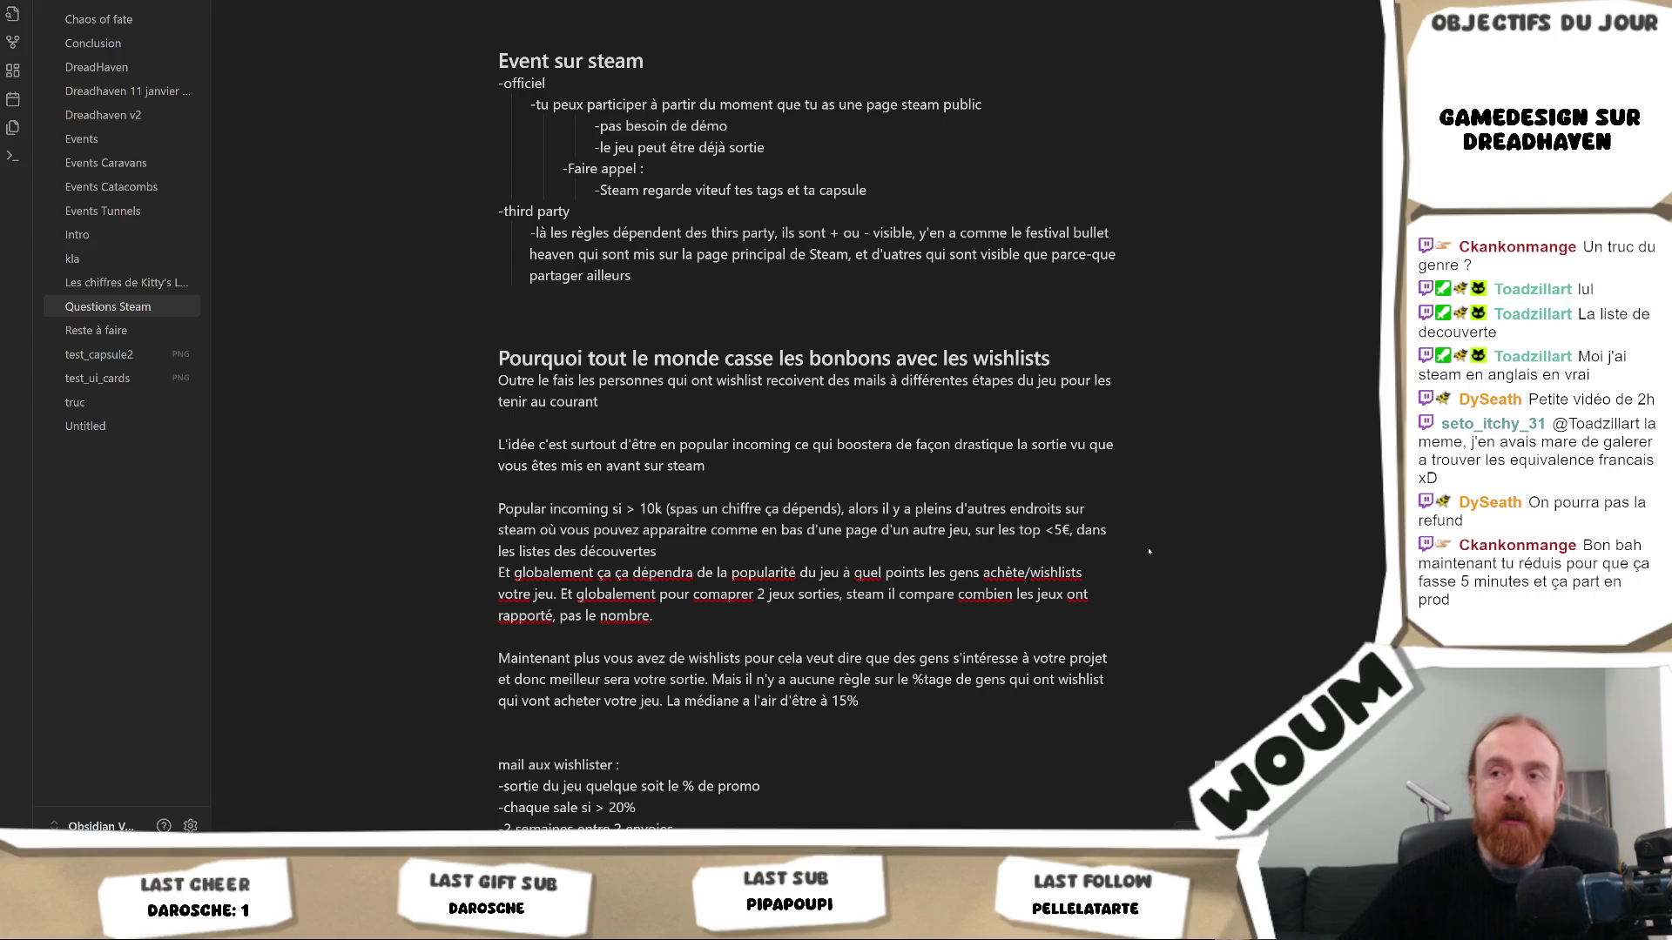
pyautogui.scroll(-3, 1154, 486)
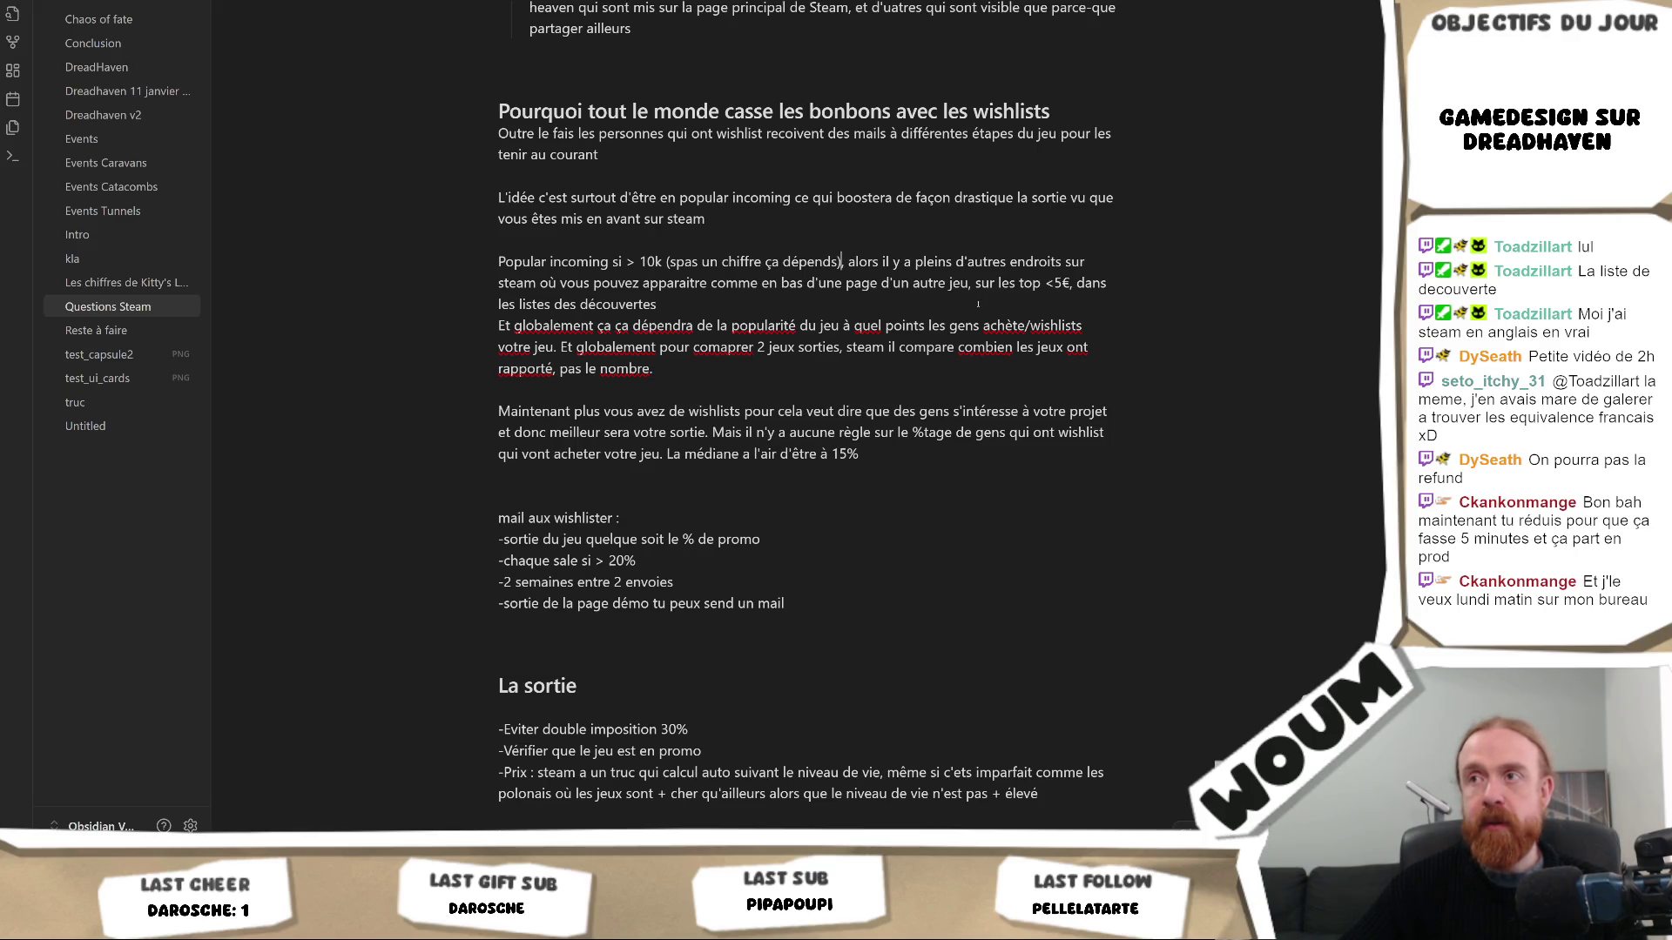
pyautogui.write('du')
# State the threshold depends 'complètement des autres jeux qui sortent dans la même période'
pyautogui.press('BackSpace')
pyautogui.press('BackSpace')
pyautogui.press('BackSpace')
pyautogui.write('complètement des autres personnes')
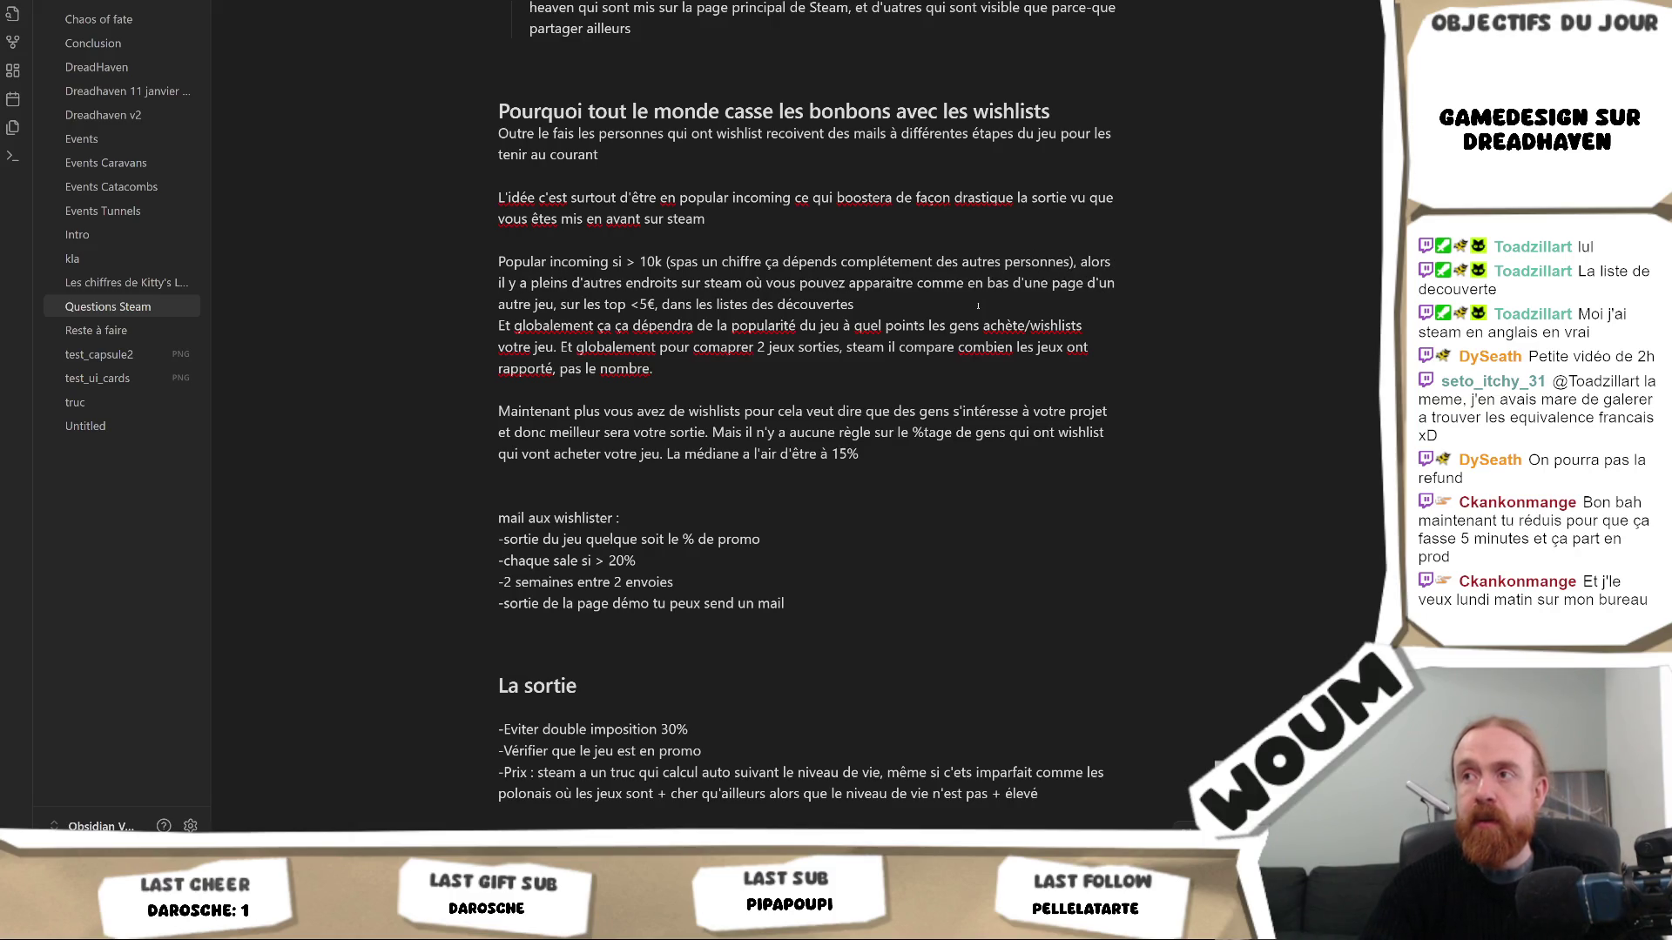
pyautogui.press('BackSpace')
pyautogui.press('BackSpace')
pyautogui.press('BackSpace')
pyautogui.write("jeux qui sortent dans la même période), alors il y a pleins d'autre")
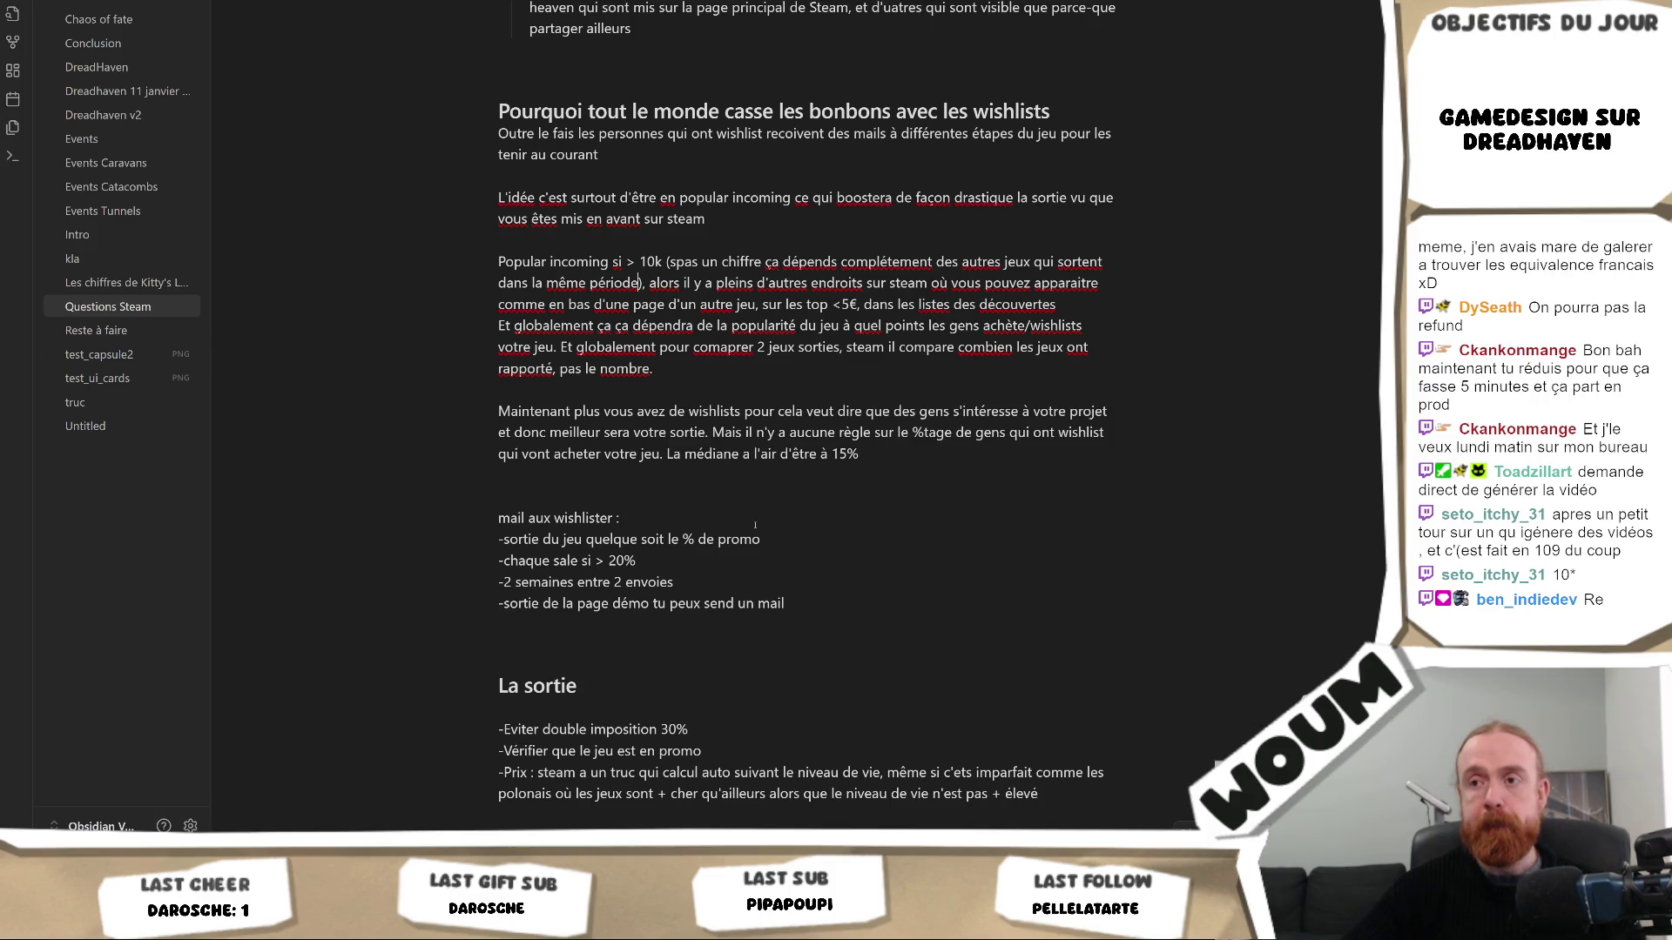
pyautogui.scroll(-2, 756, 523)
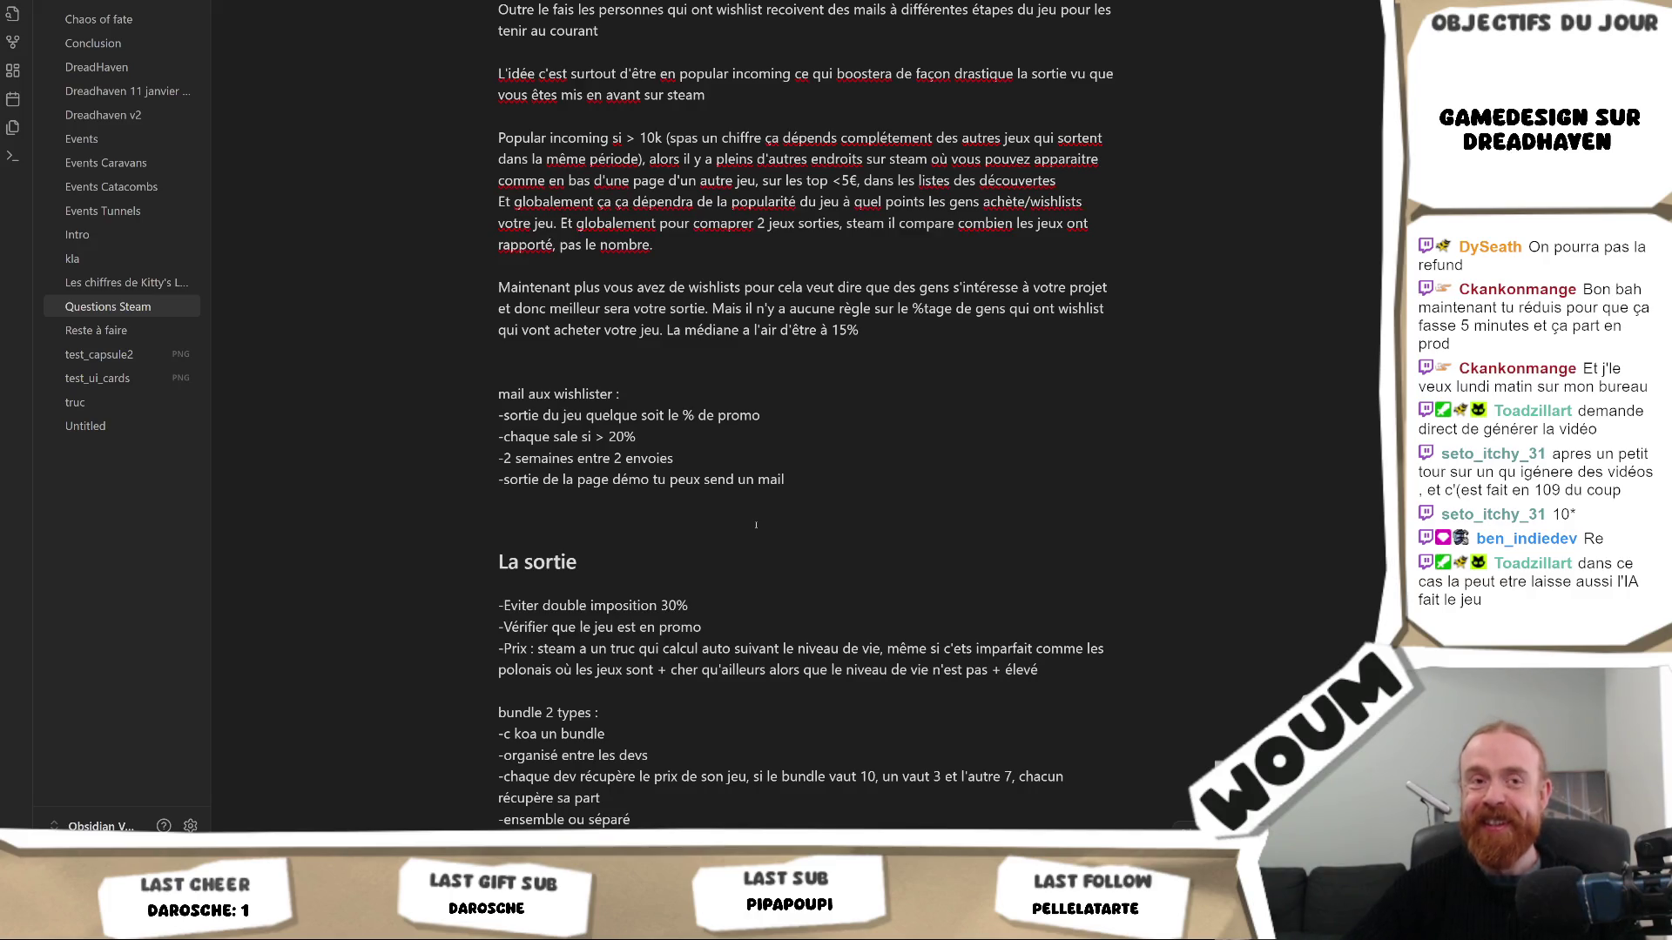
pyautogui.click(746, 584)
pyautogui.scroll(-1, 823, 592)
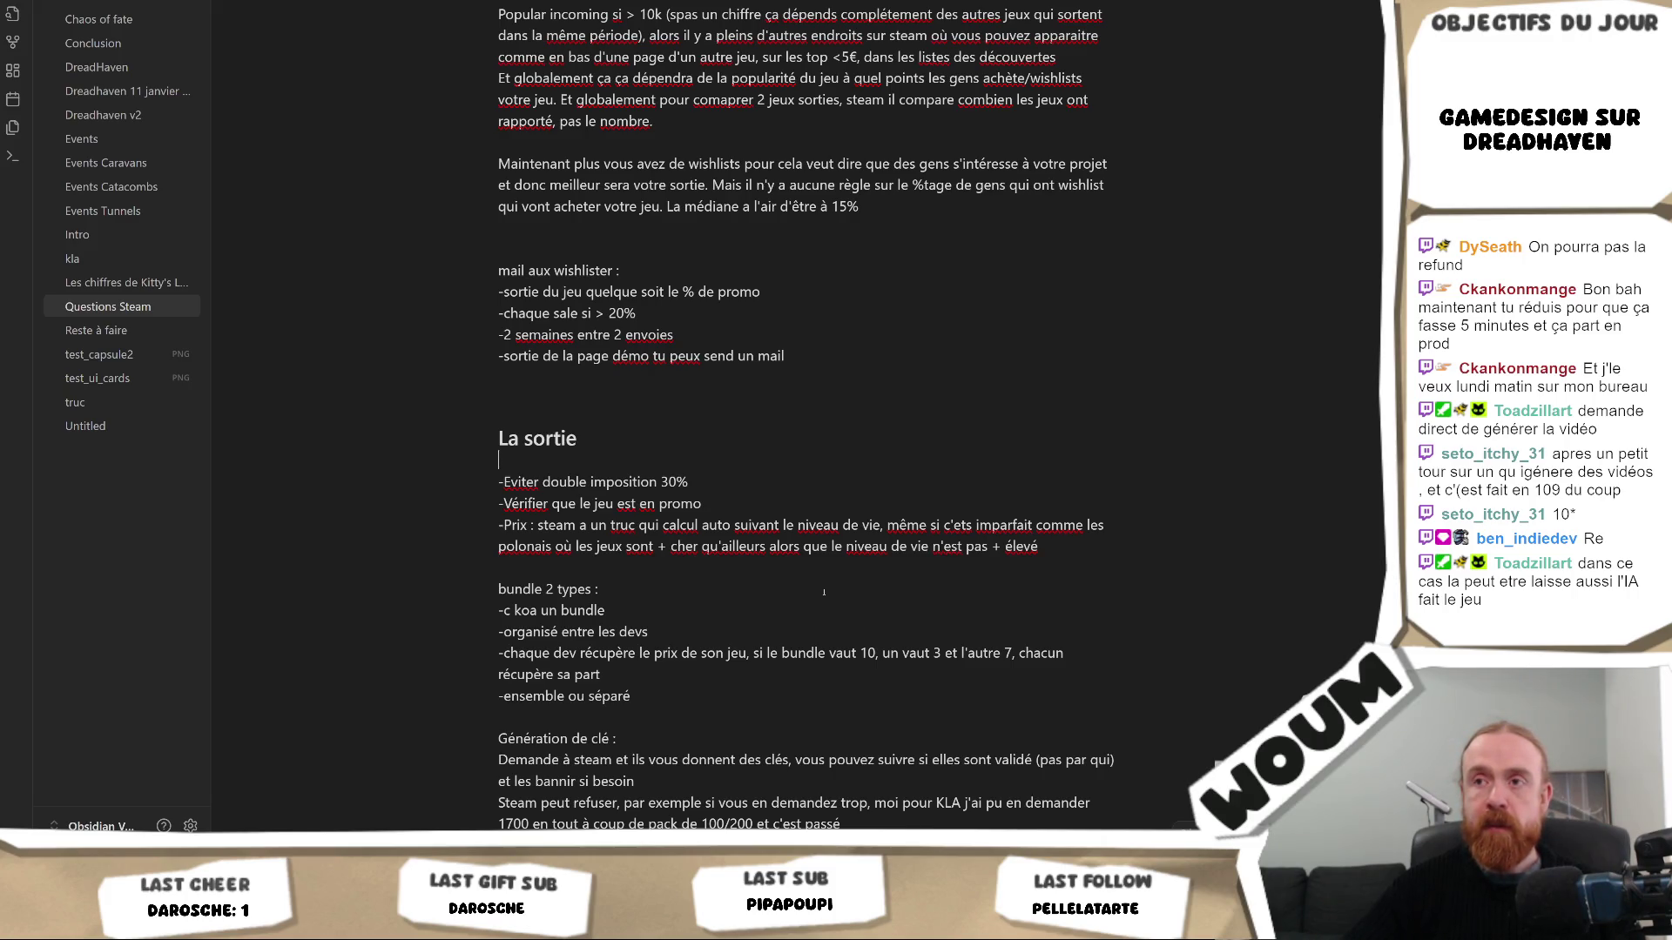
pyautogui.scroll(4, 823, 592)
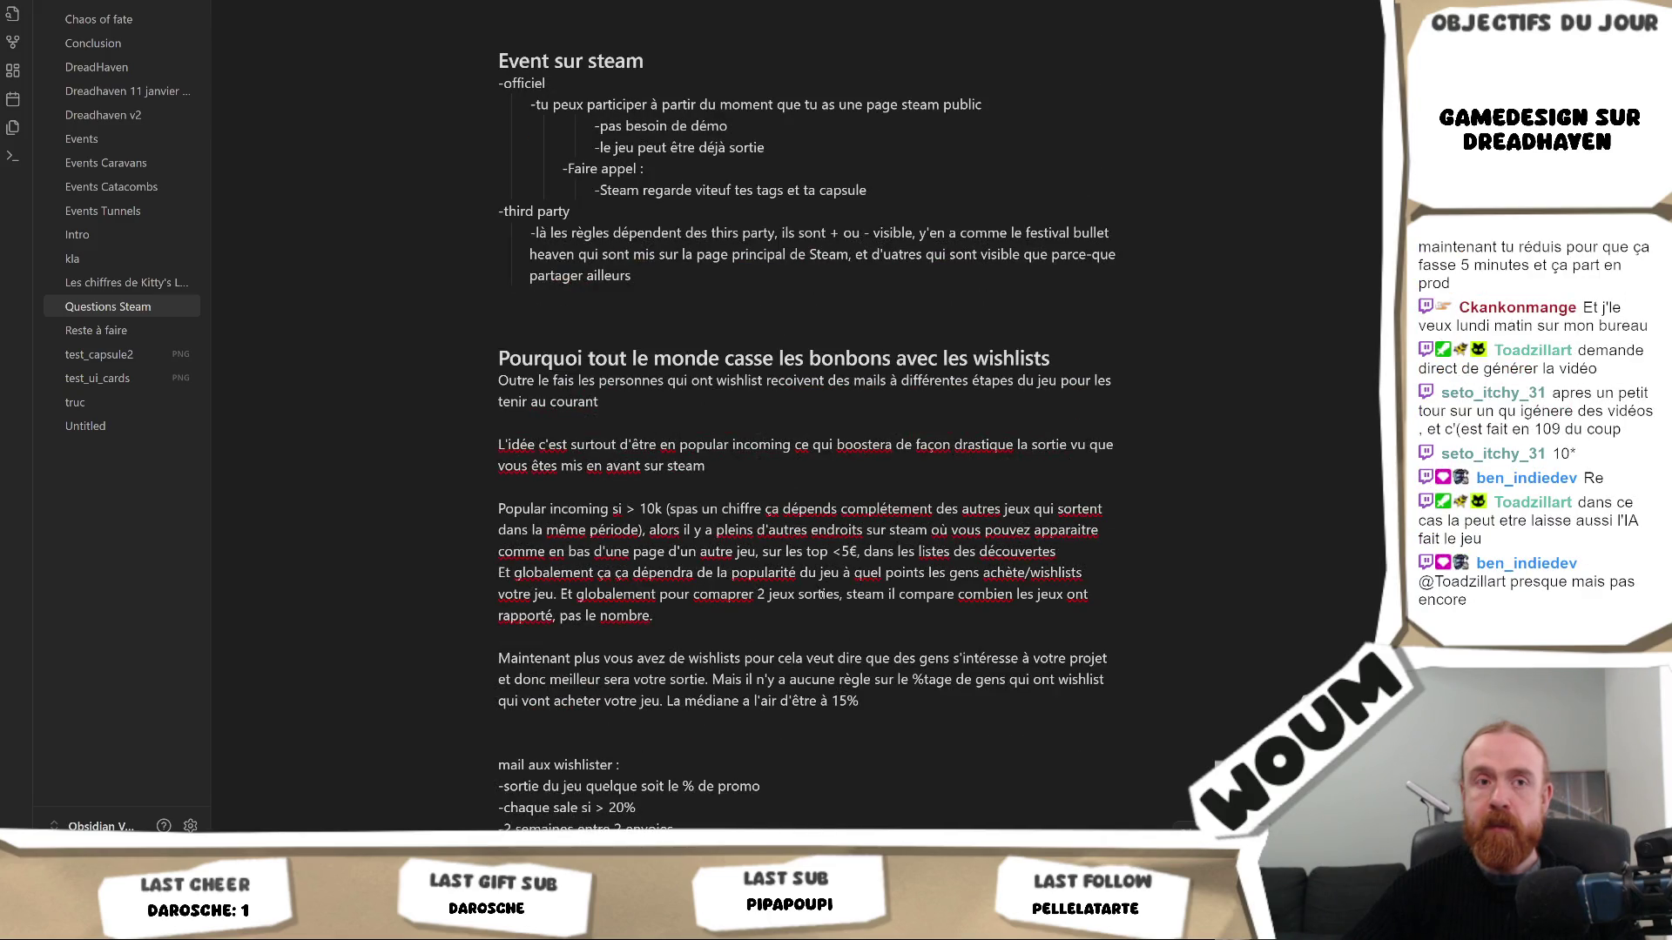
pyautogui.scroll(-2, 823, 592)
pyautogui.scroll(-2, 822, 592)
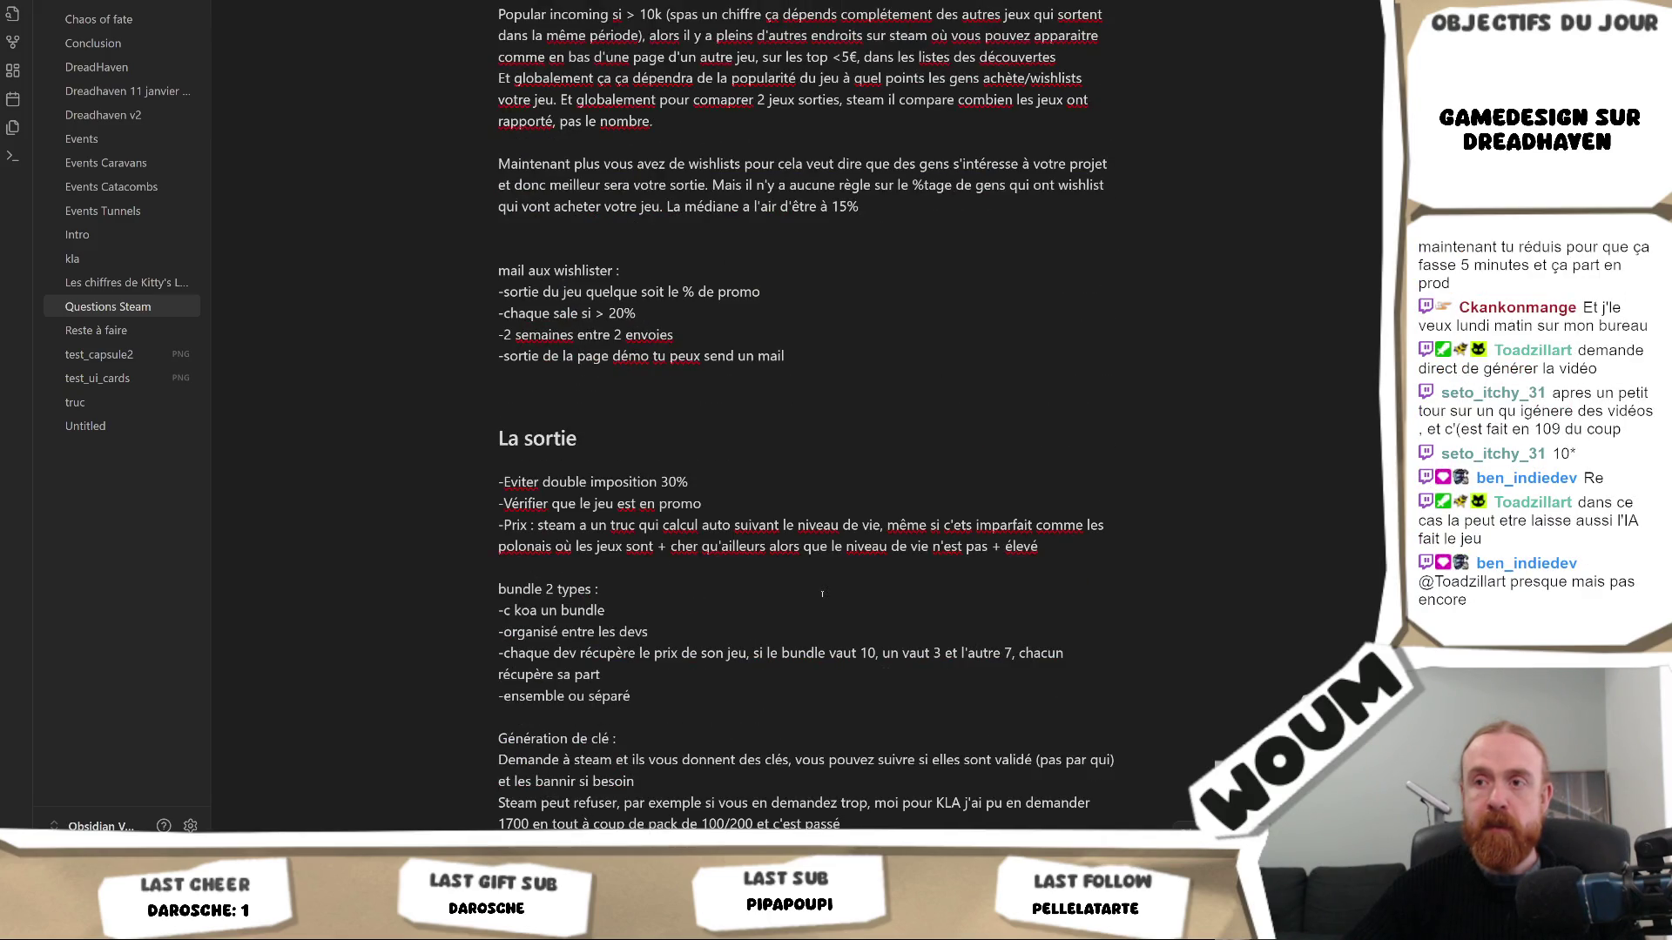
pyautogui.scroll(3, 821, 595)
pyautogui.scroll(3, 822, 597)
pyautogui.scroll(3, 822, 597)
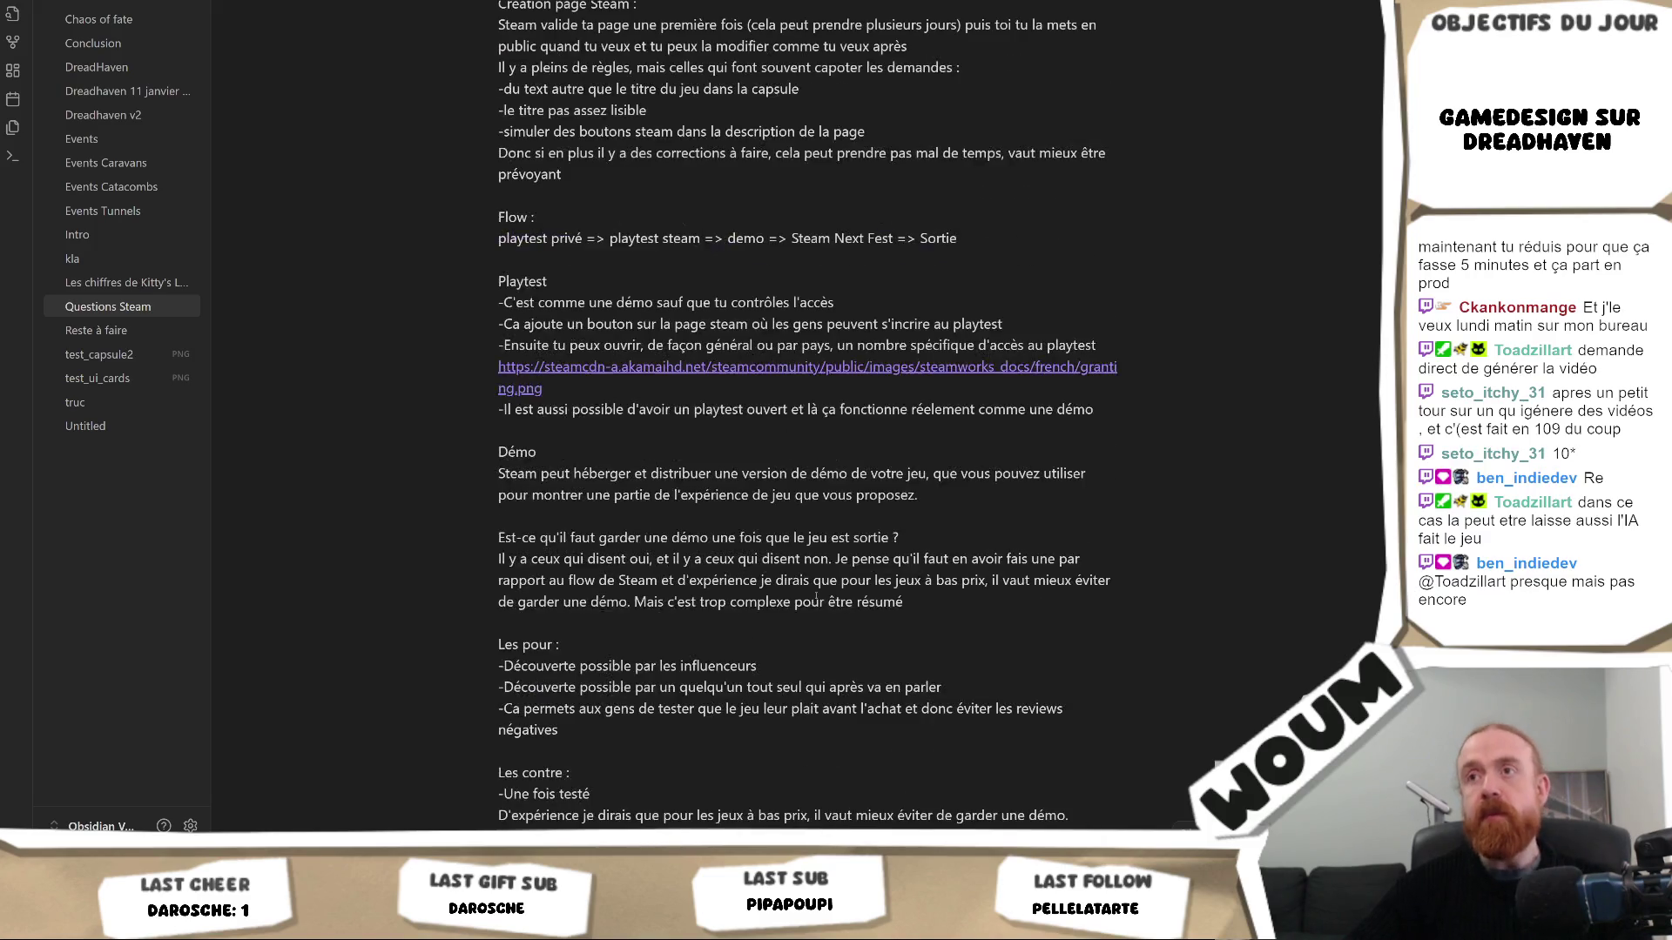
pyautogui.scroll(2, 822, 596)
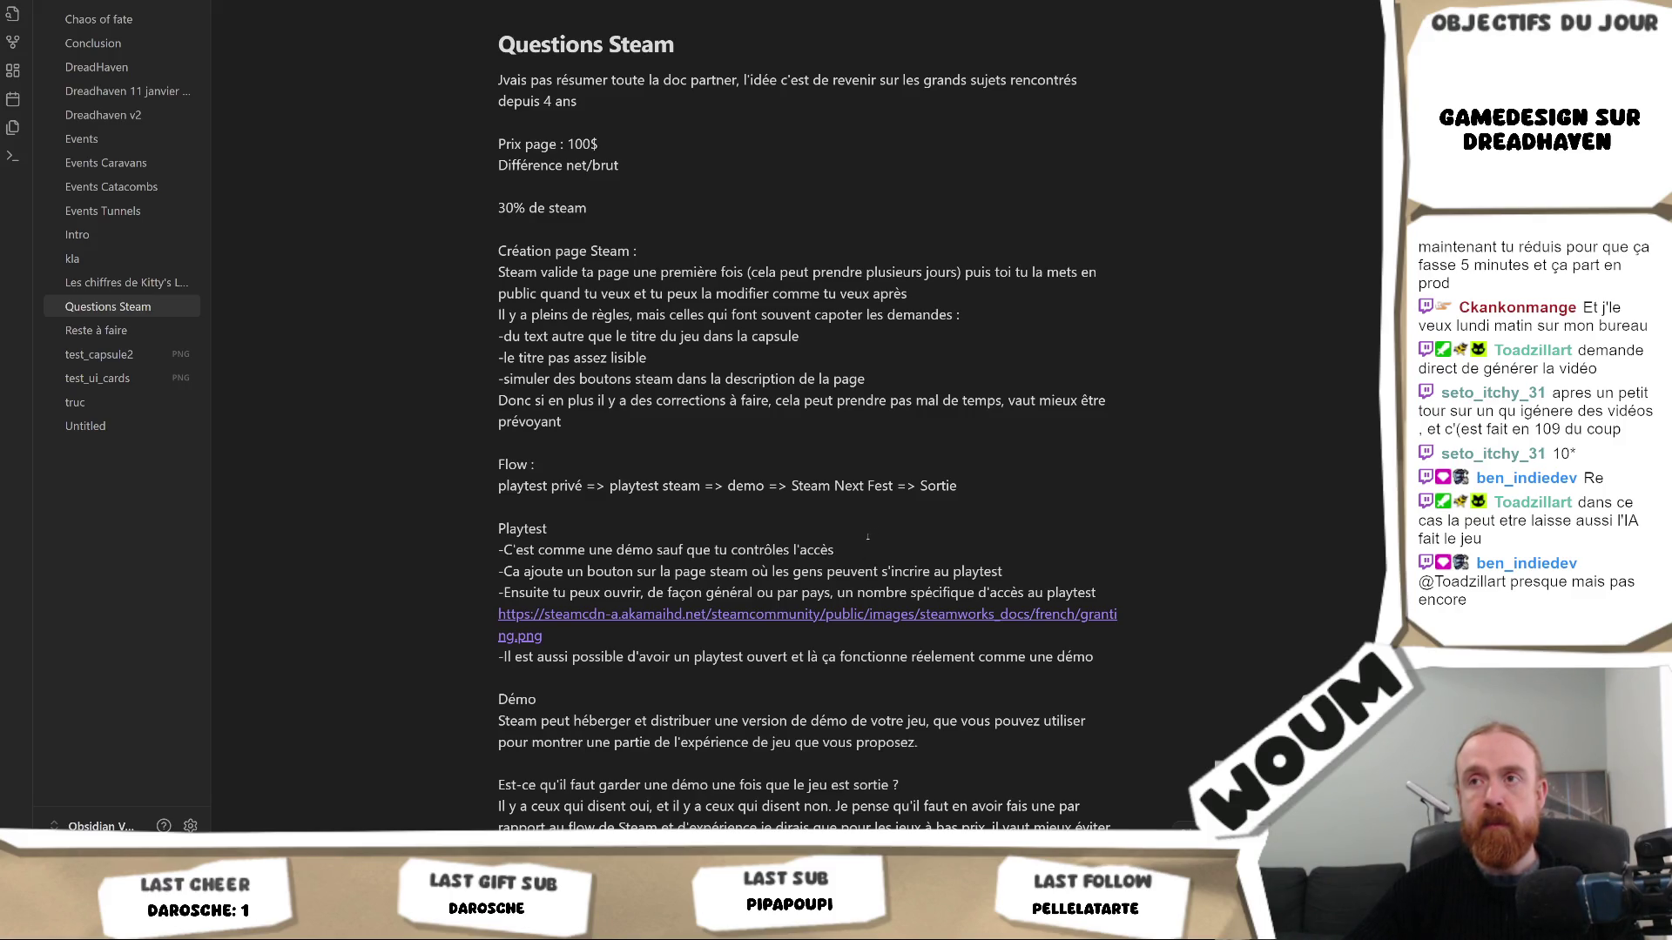
pyautogui.scroll(-4, 862, 538)
pyautogui.scroll(2, 859, 542)
pyautogui.scroll(2, 856, 546)
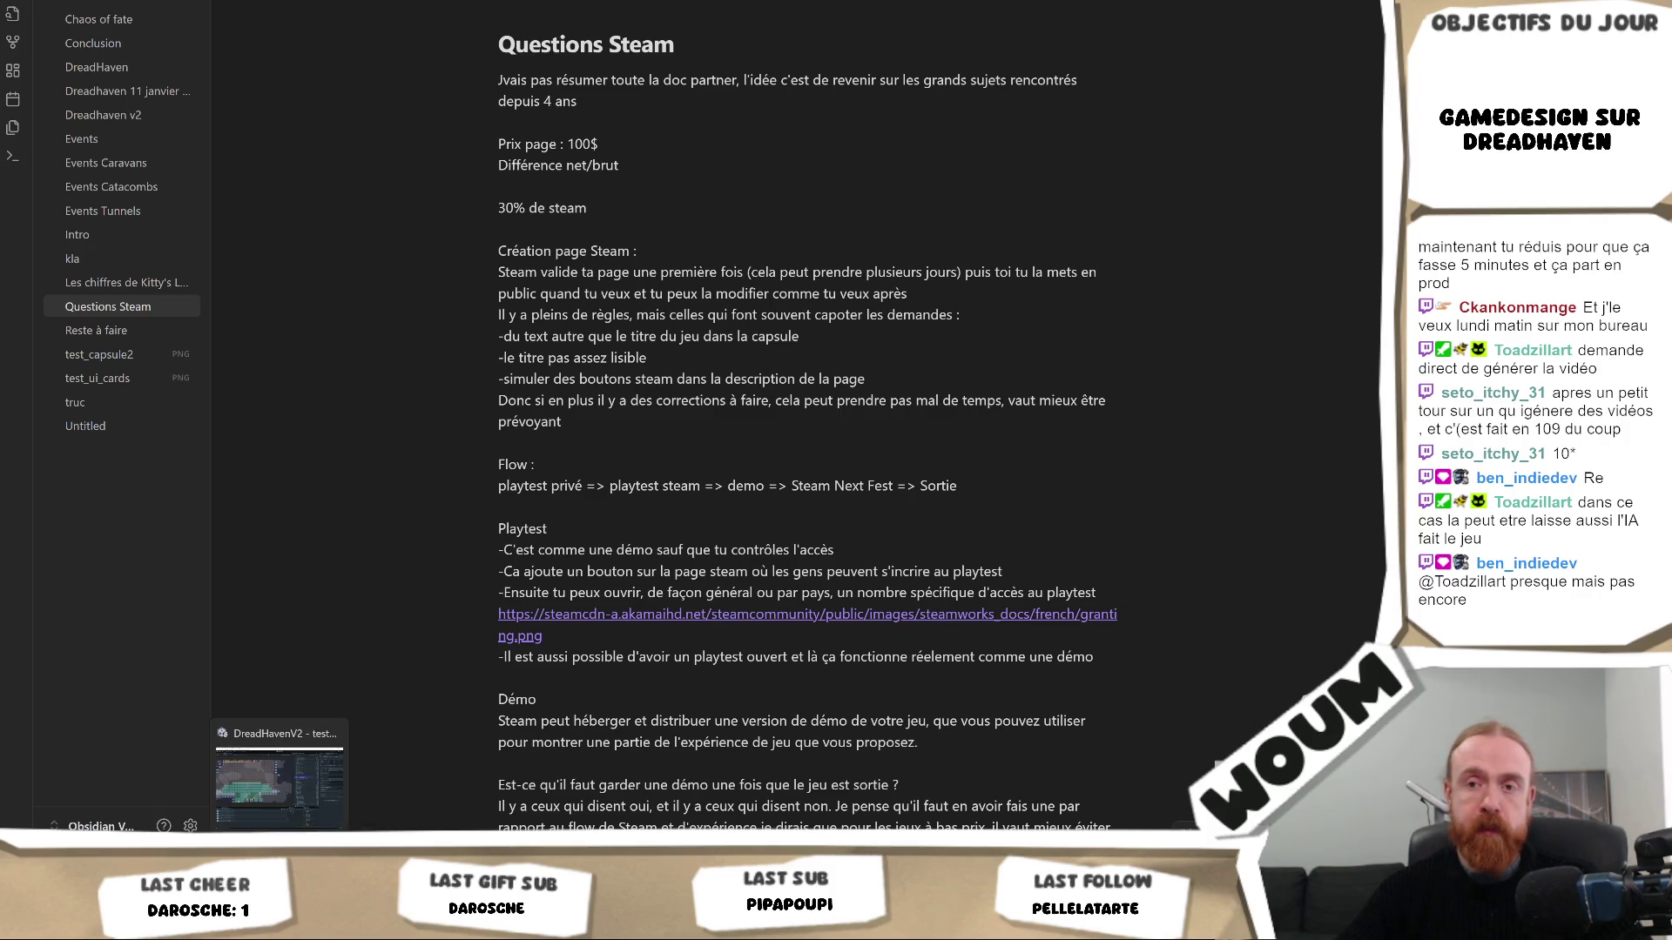
# Switch from Obsidian to the DreadHavenV2 Unity editor via the taskbar
pyautogui.click(280, 781)
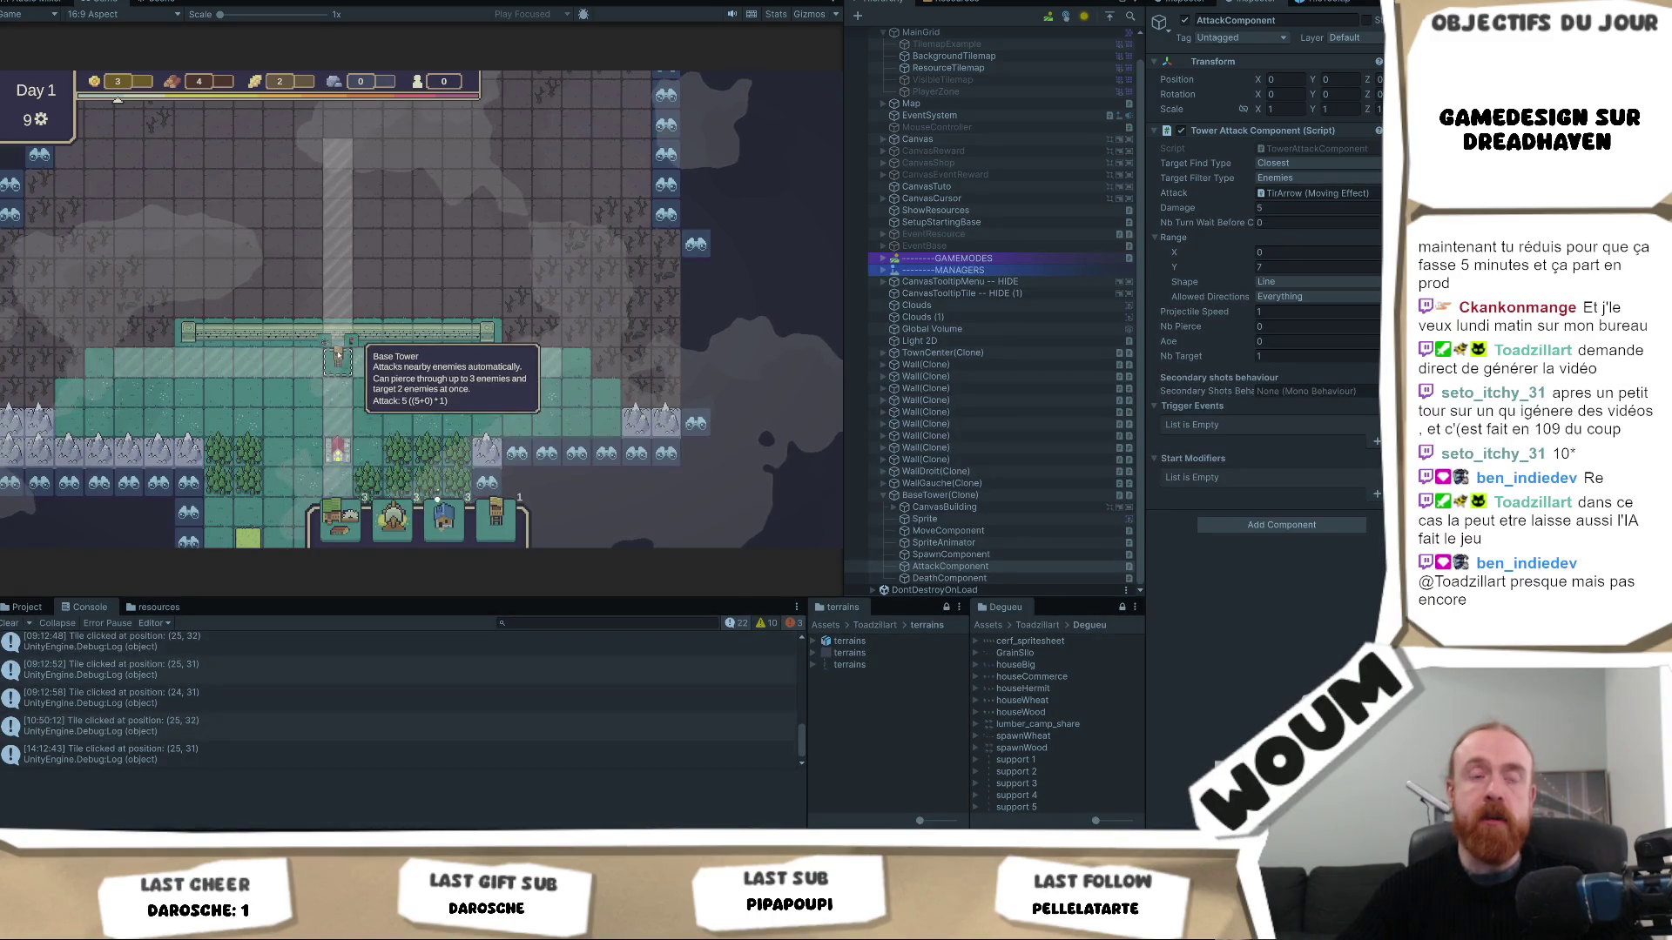